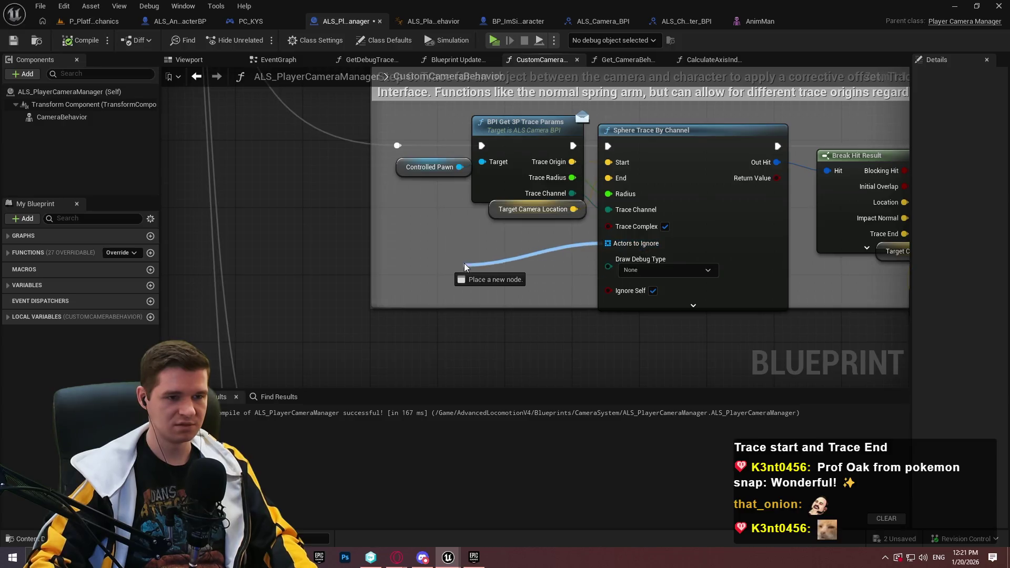
- Feed Self through a new Make Array node into the sphere trace's Actors to Ignore
text(make)
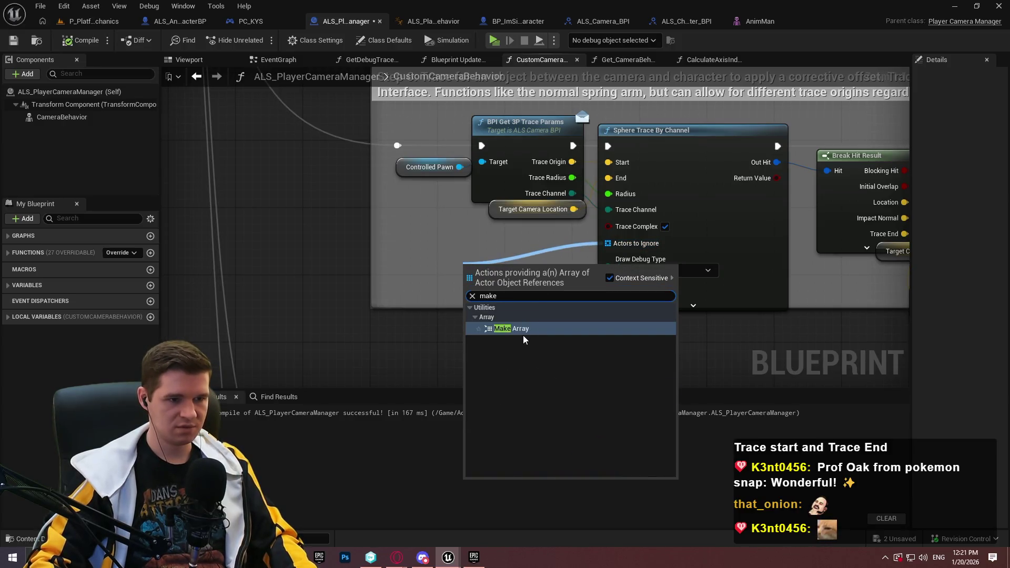
click(509, 327)
mouse_move(473, 280)
mouse_down()
mouse_move(414, 287)
mouse_move(405, 260)
mouse_up()
text(self)
click(467, 340)
- Place the Self and Make Array nodes beside the trace and save the camera manager blueprint
mouse_move(389, 217)
mouse_down()
mouse_move(499, 280)
mouse_move(532, 260)
mouse_move(536, 241)
mouse_up()
key(ctrl+z)
click(535, 316)
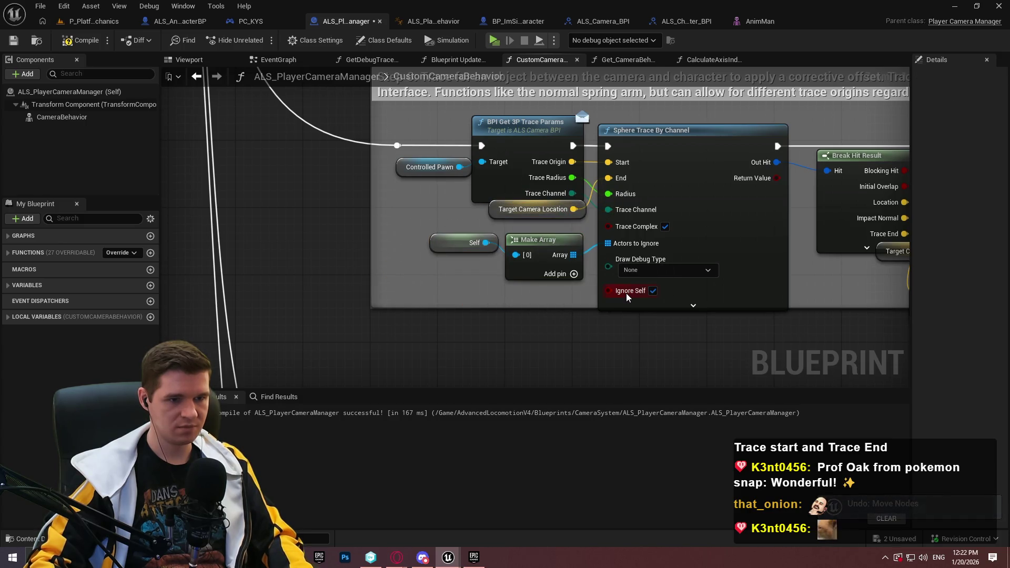
click(13, 40)
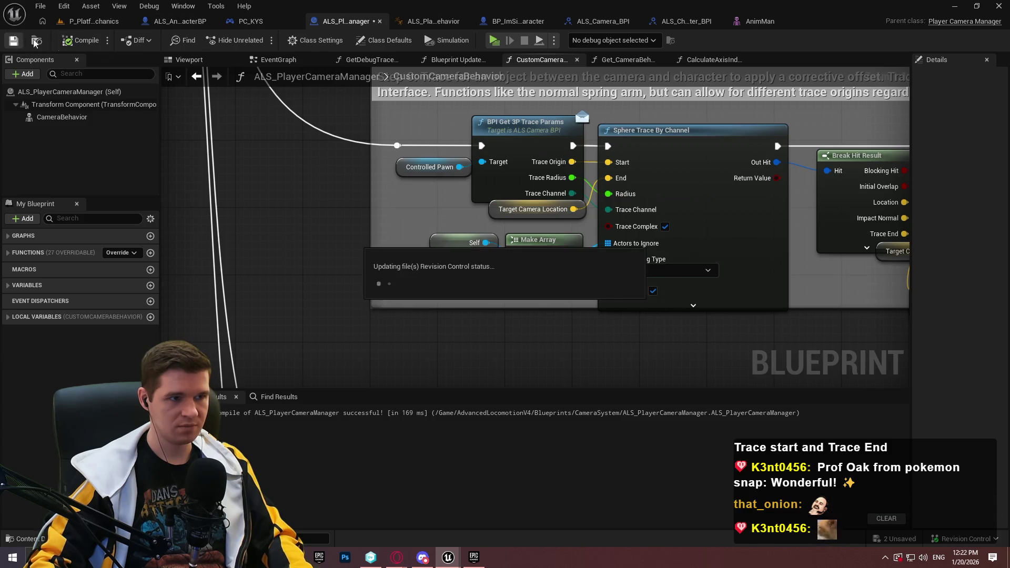
- Run a quick standalone playtest of the game and exit it
click(493, 40)
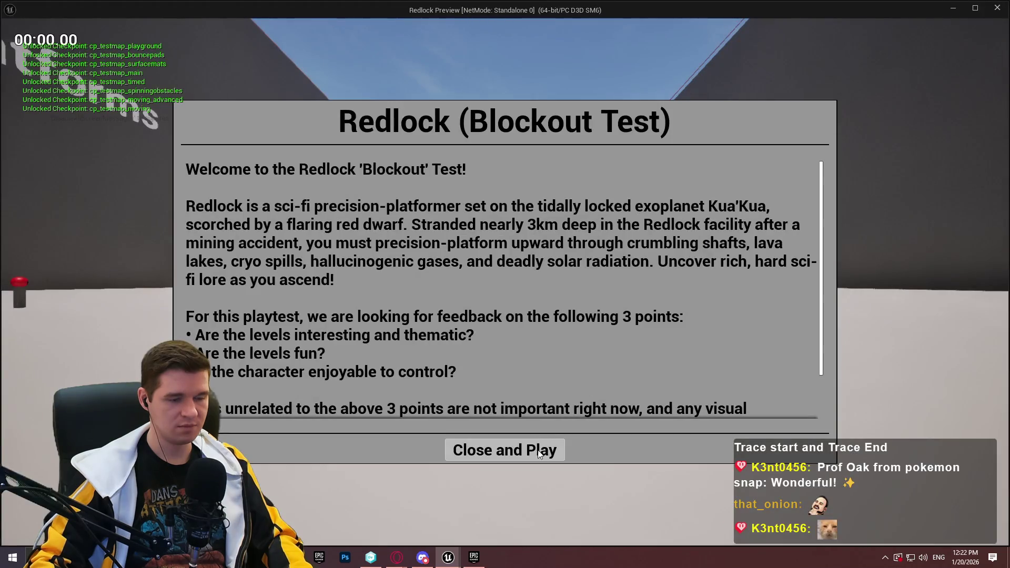
click(539, 453)
key(Escape)
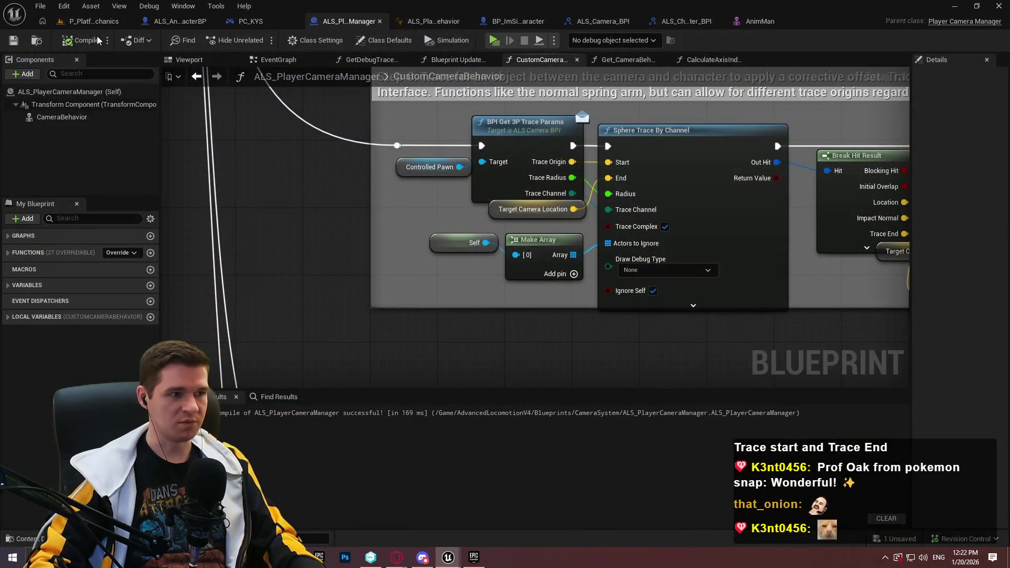
- Play From Here in the platforming level, run down the corridor, then frame the arch and mannequin
click(94, 21)
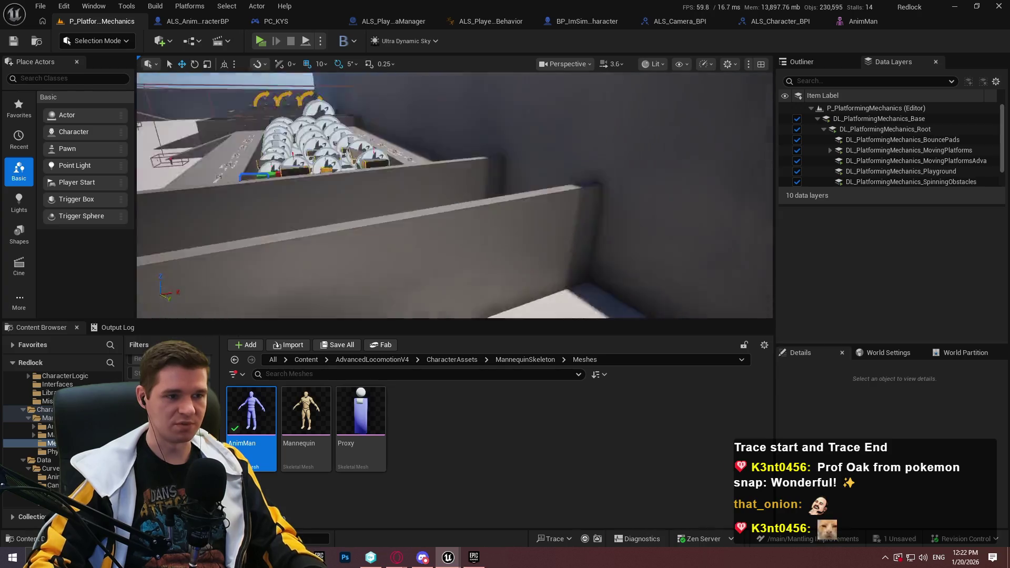
right_click(487, 174)
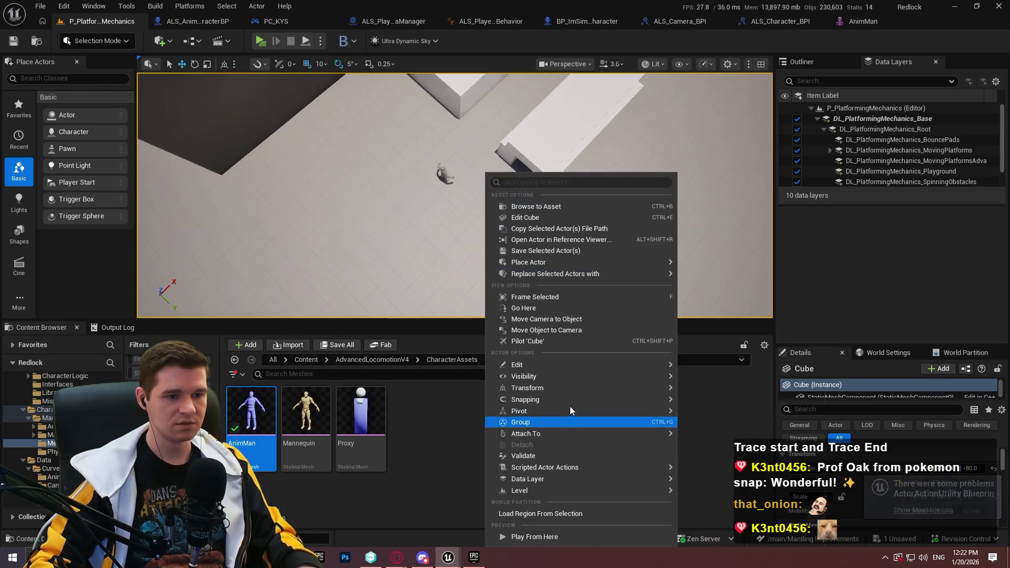
click(569, 536)
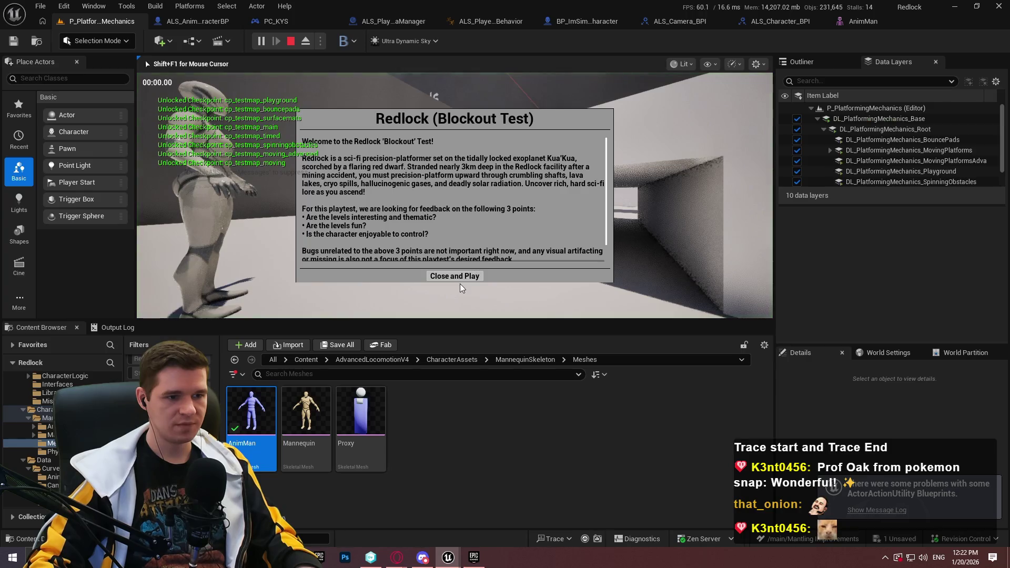
click(457, 278)
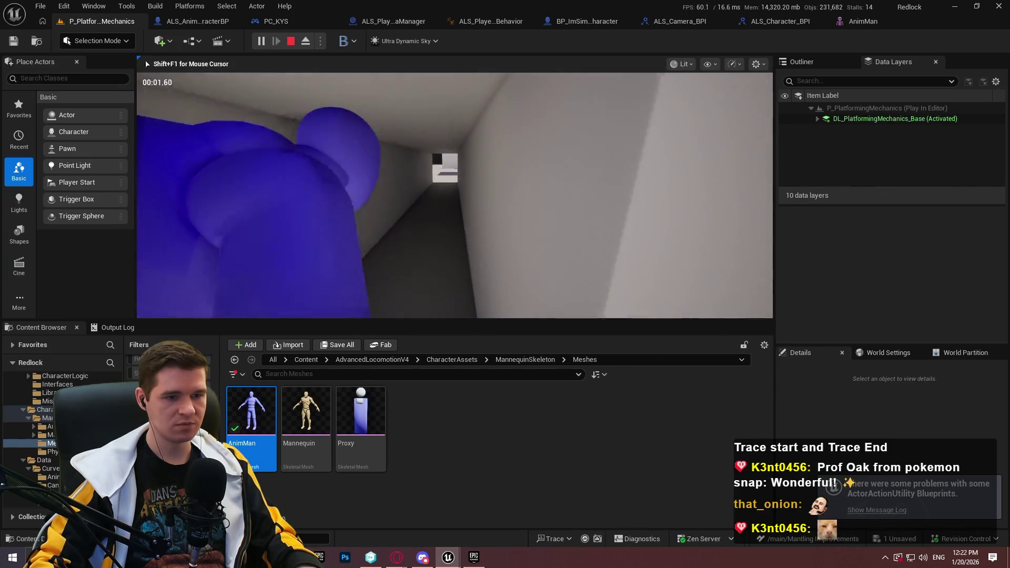
key(w)
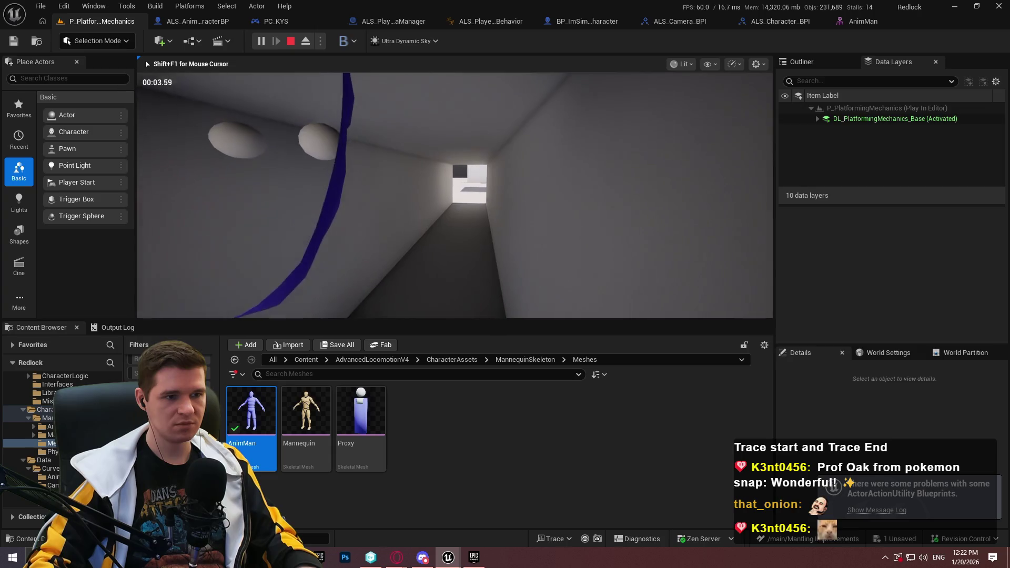
key(Escape)
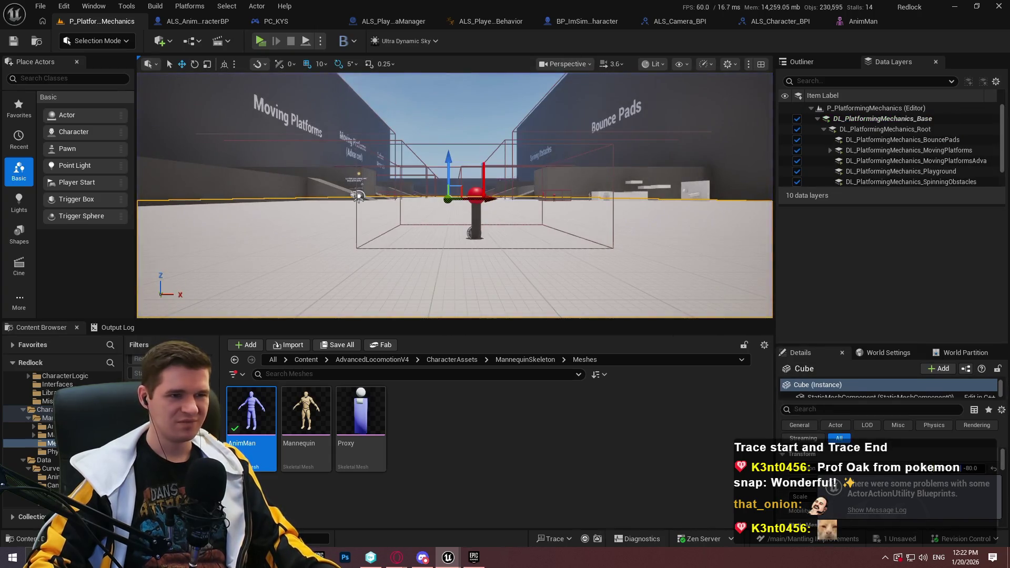
mouse_move(357, 196)
mouse_down()
mouse_move(468, 109)
mouse_move(505, 225)
mouse_move(505, 279)
mouse_move(504, 228)
mouse_up()
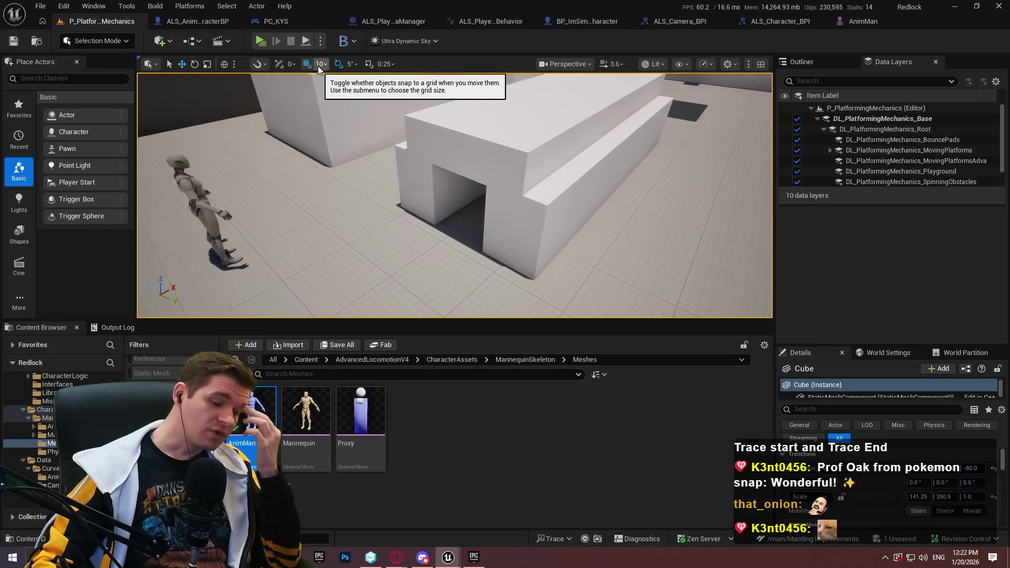
drag(328, 84, 337, 74)
drag(427, 157, 427, 172)
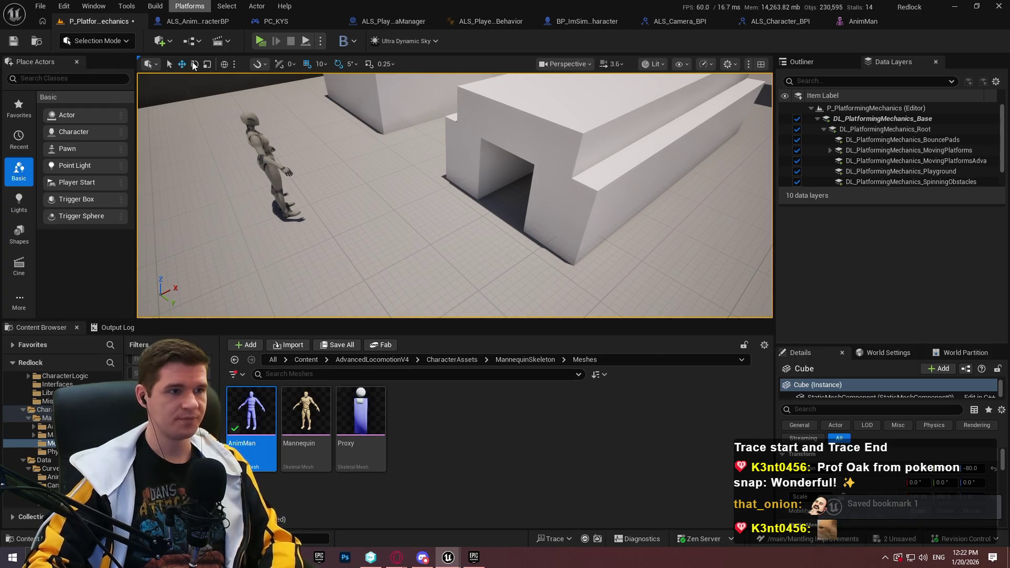
- Set the sphere trace's Draw Debug Type to For One Frame, then go back to the level
click(404, 29)
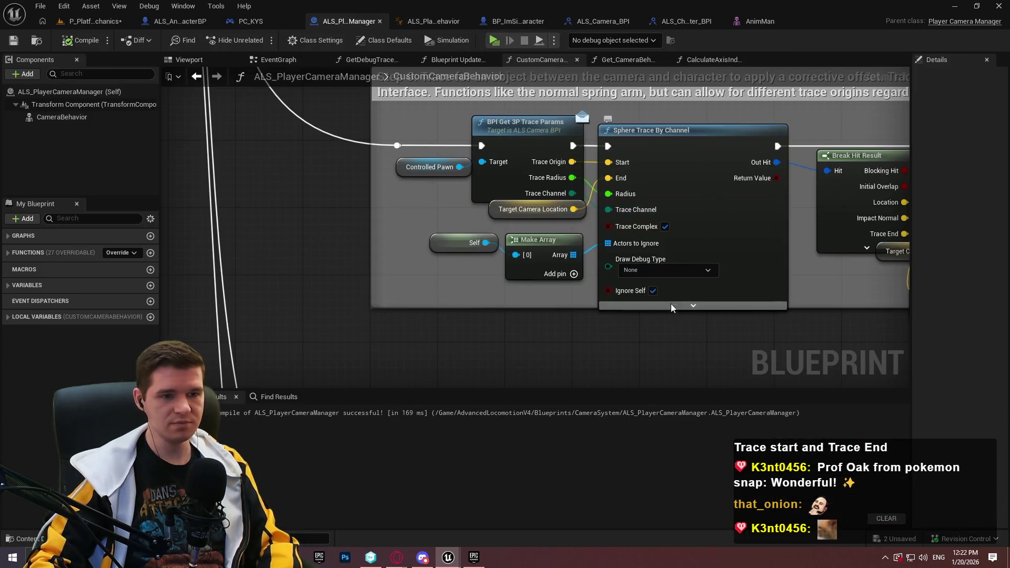
click(662, 268)
click(657, 295)
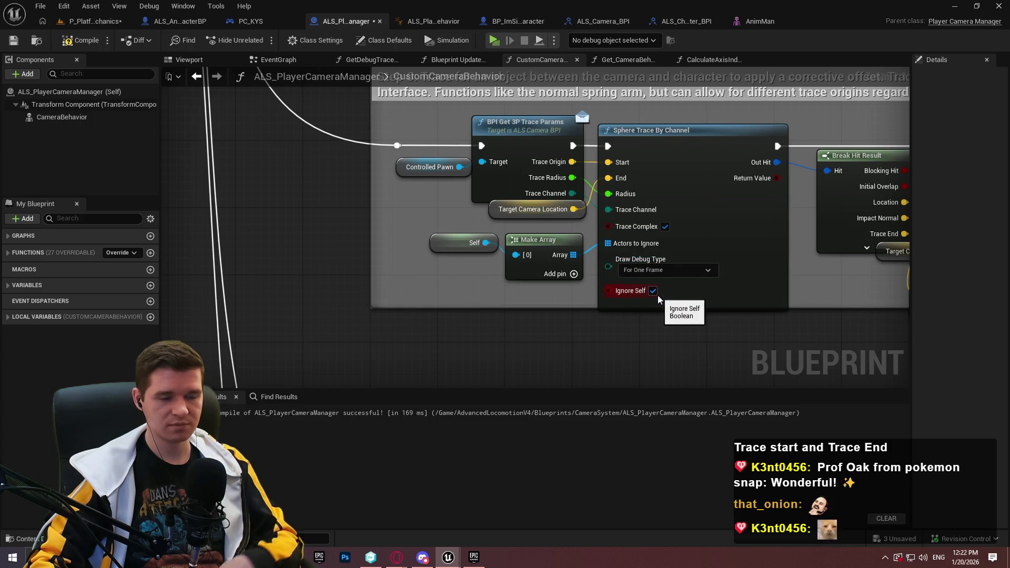
click(87, 20)
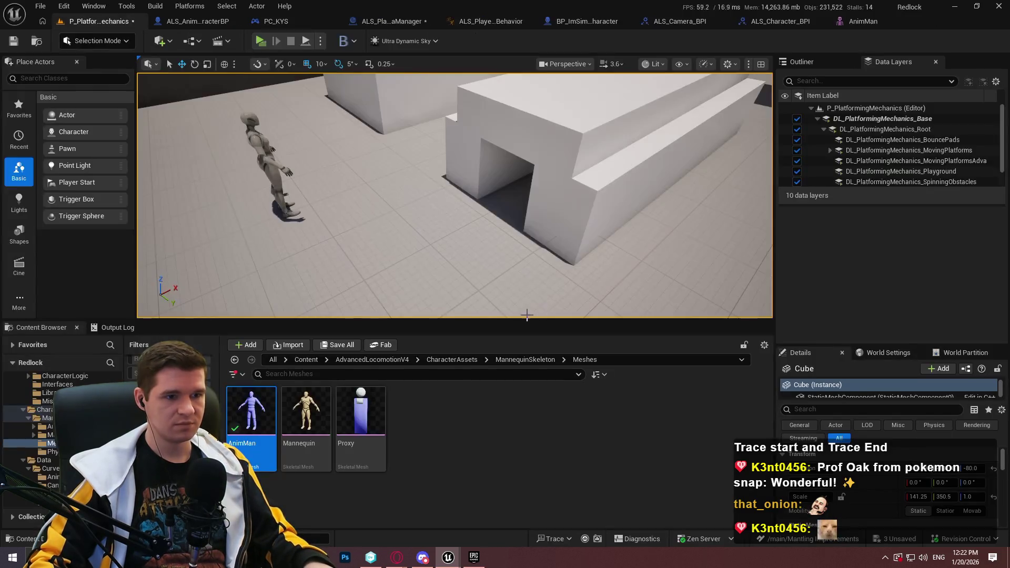
right_click(418, 250)
- Play From Here and run through the tunnel with trace debug drawn, then return to ALS_PlayerCameraManager
click(527, 540)
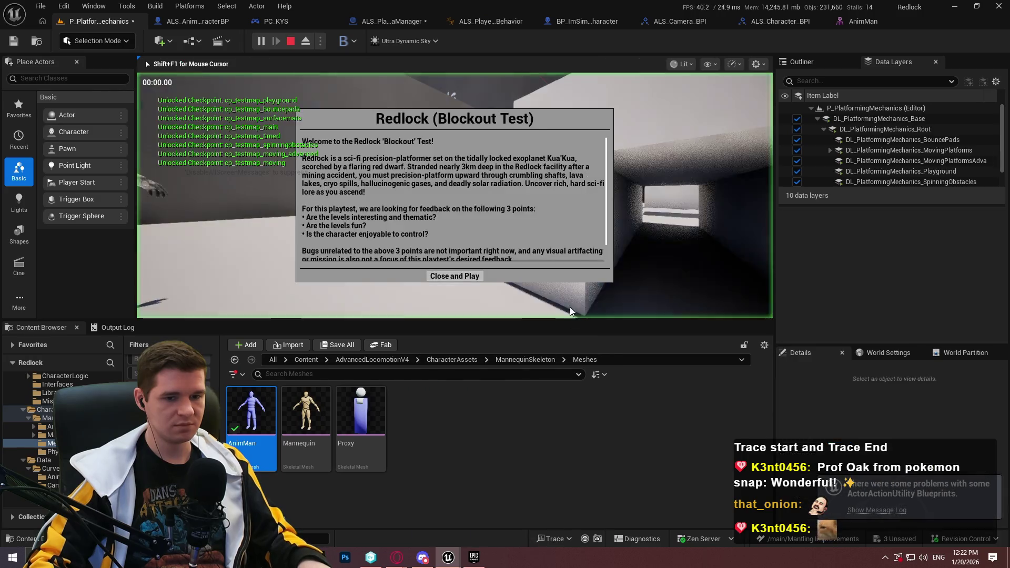
click(473, 274)
key(w)
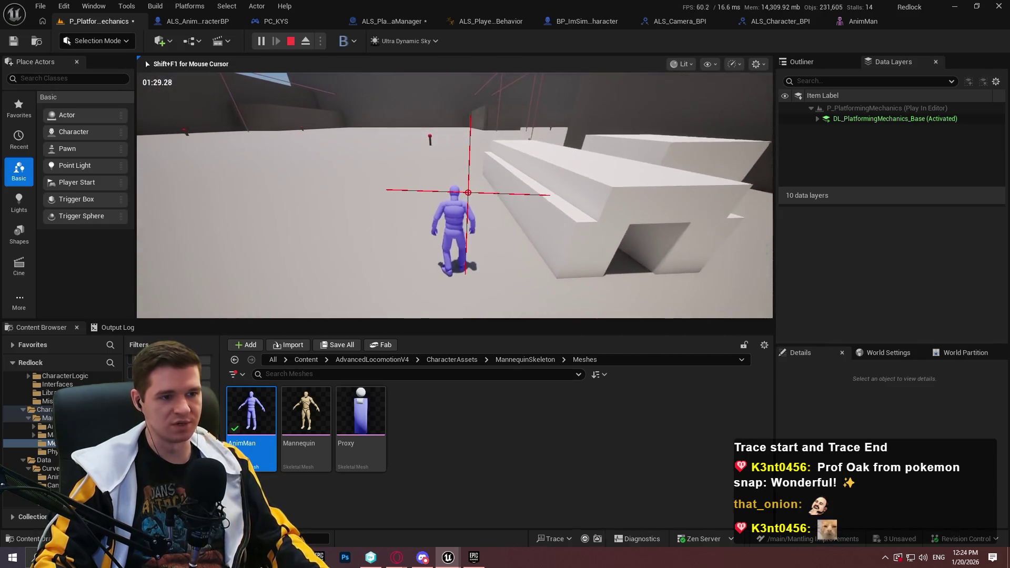
key(shift+F1)
click(392, 21)
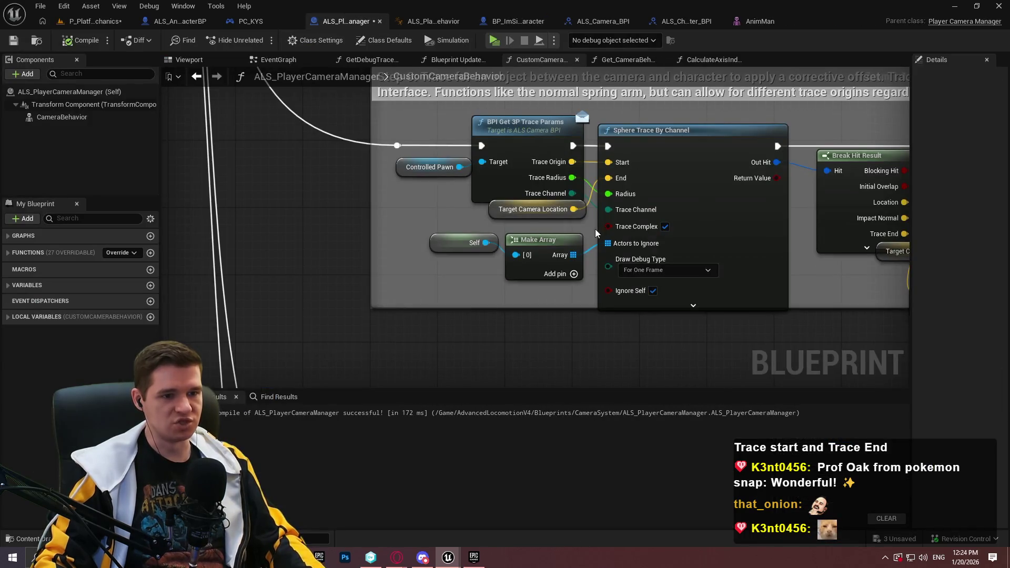
- Re-pick the trace's debug drawing mode and move the SET node further right
drag(739, 335, 540, 318)
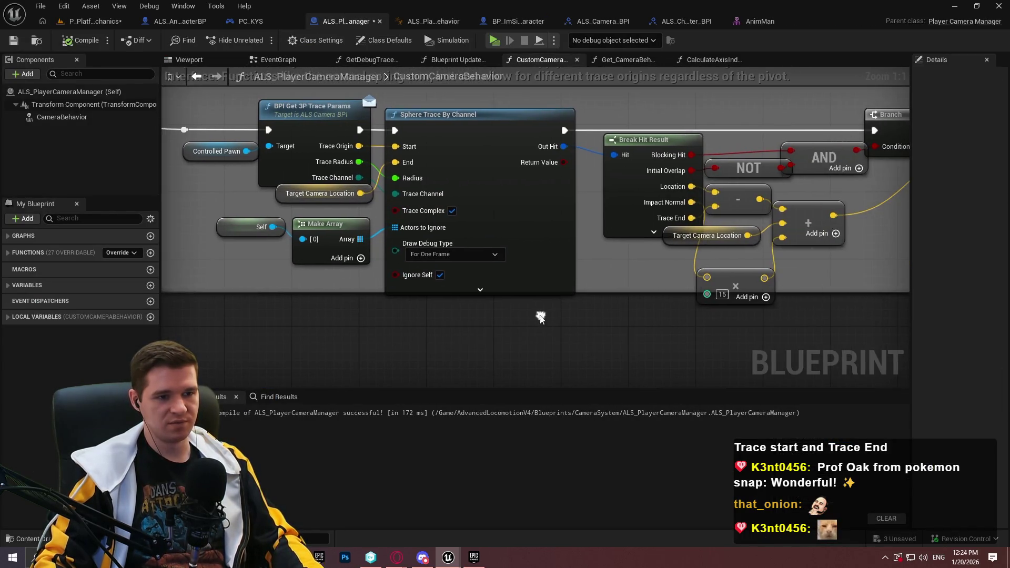
click(477, 258)
click(445, 272)
drag(621, 307, 454, 309)
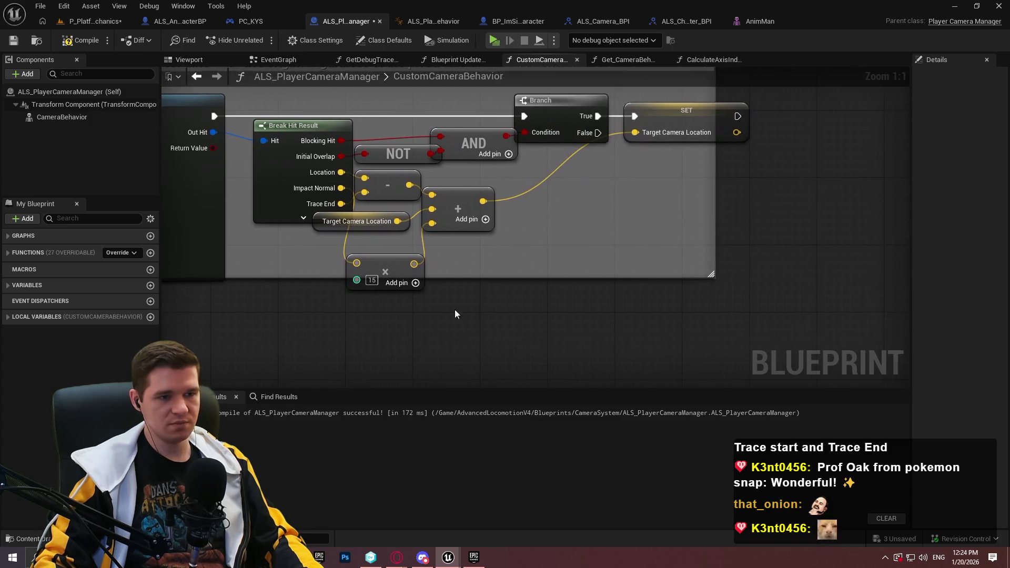
drag(665, 129, 745, 118)
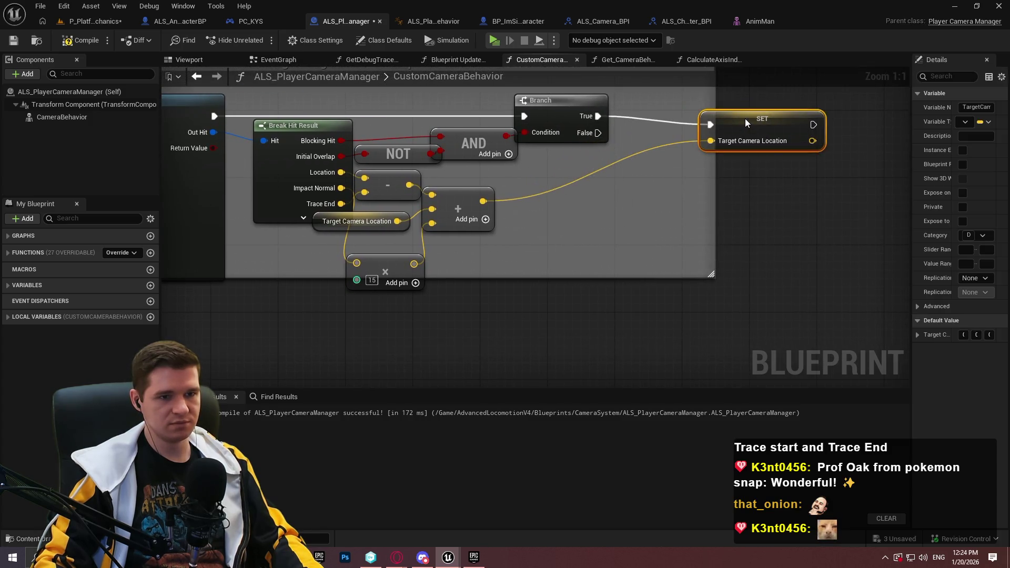
click(546, 224)
- Arrange the add, subtract, multiply and Target Camera Location getter nodes neatly before the SET node
drag(450, 198, 560, 199)
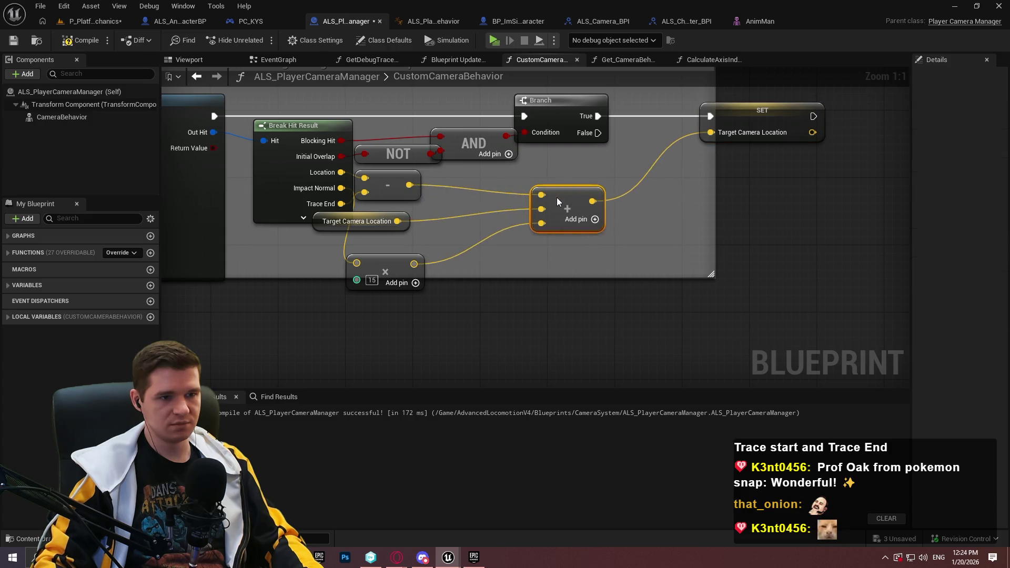
drag(378, 179, 459, 192)
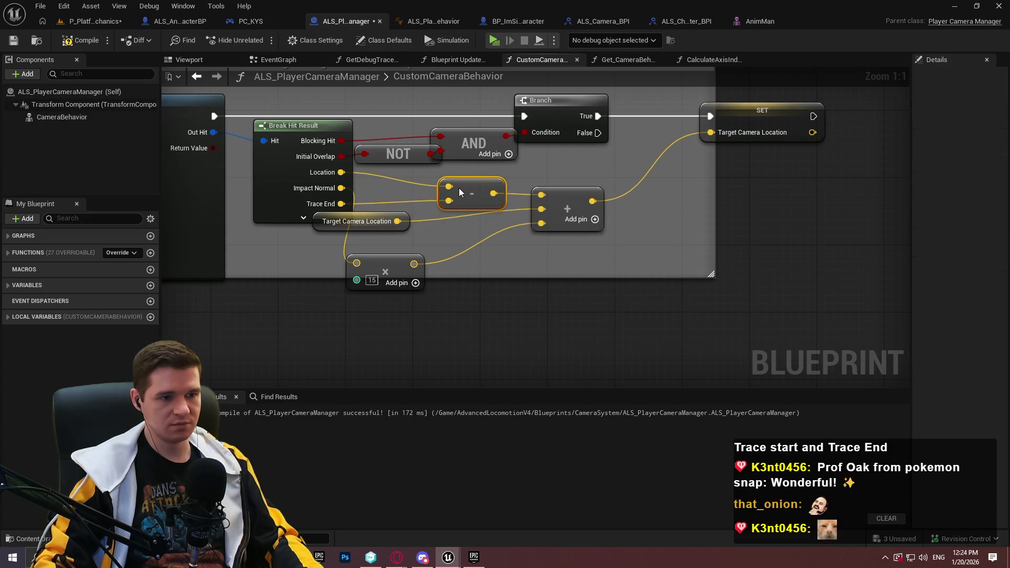
mouse_move(398, 212)
mouse_down()
mouse_move(518, 220)
mouse_move(495, 222)
mouse_up()
drag(387, 271, 462, 263)
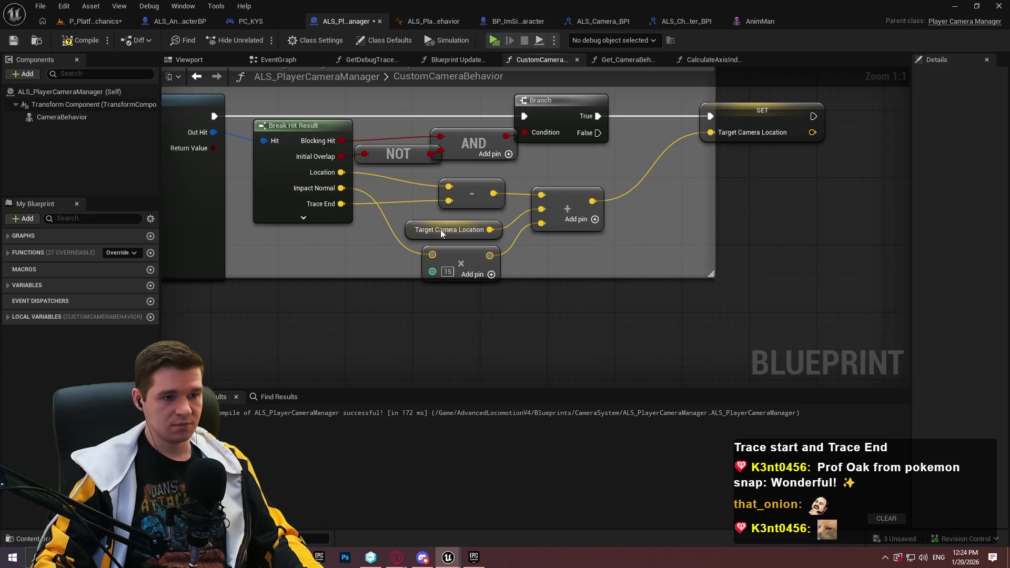
drag(410, 227, 409, 319)
drag(451, 250, 459, 225)
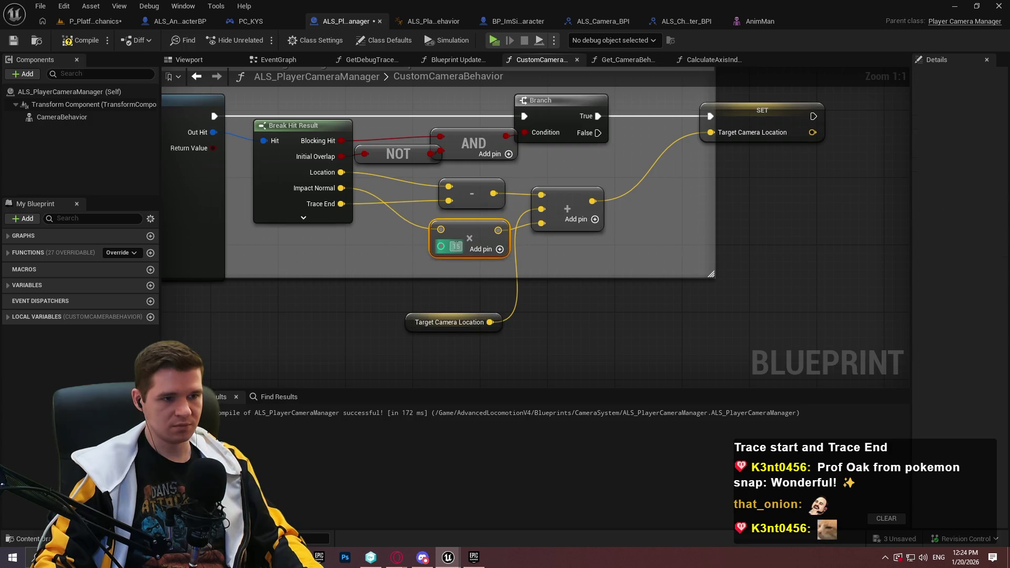
drag(485, 231, 487, 284)
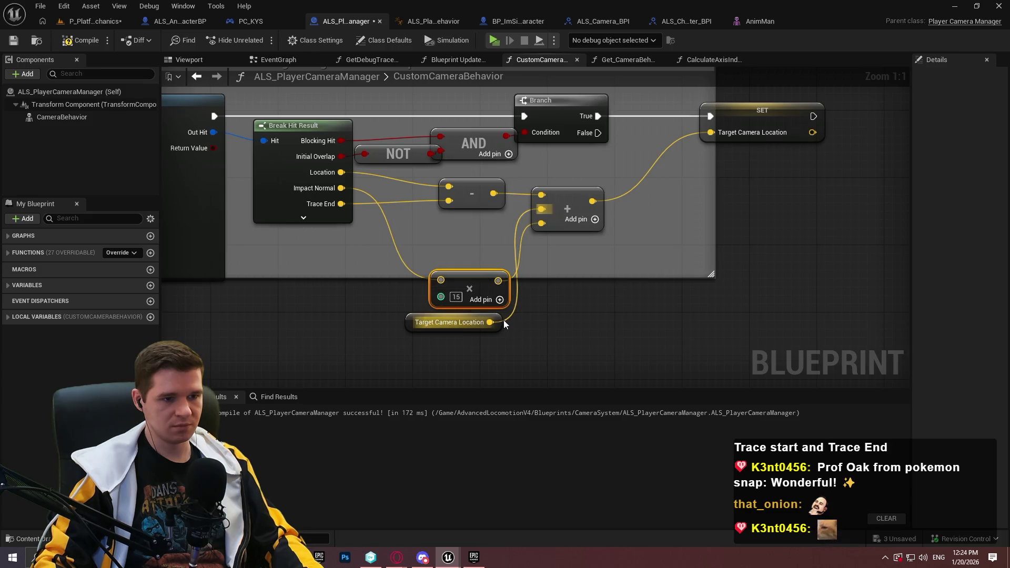
drag(474, 322, 482, 229)
drag(478, 284, 478, 258)
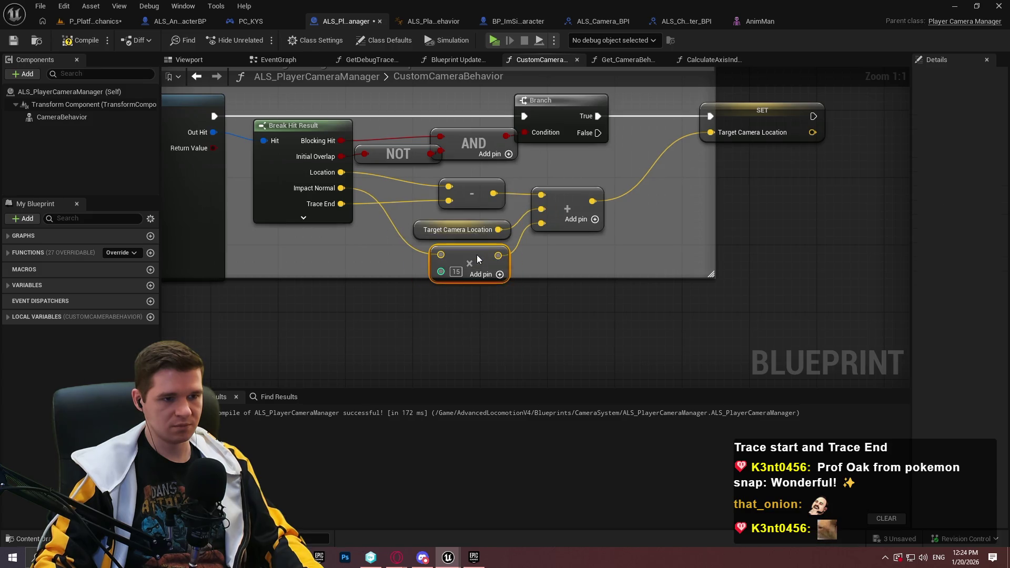
scroll(596, 240, down, 4)
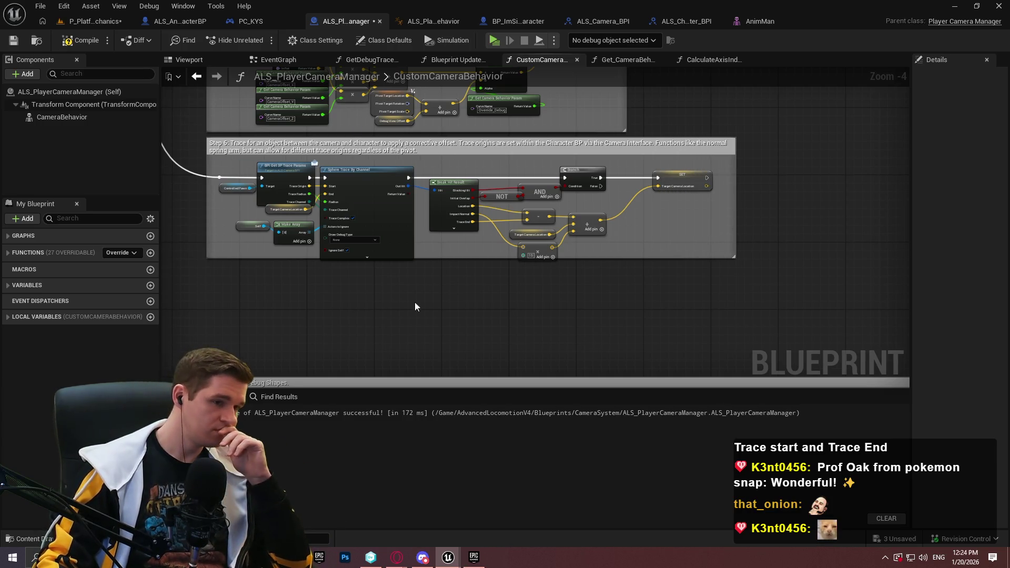
- Extend the Step 6 comment box downward and shift the Branch, SET, AND and math nodes right
drag(463, 258, 463, 270)
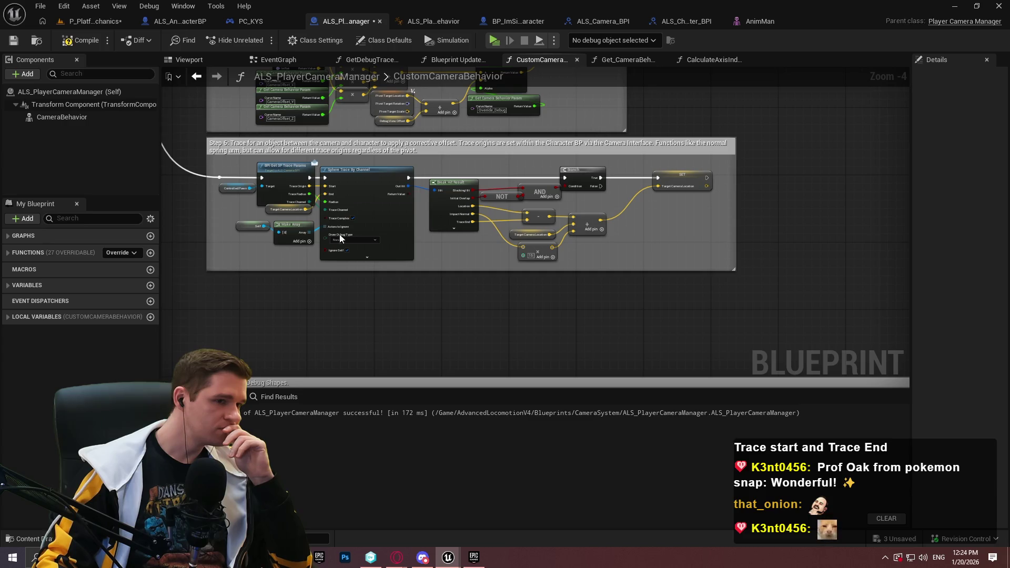
scroll(212, 197, up, 4)
scroll(259, 181, down, 2)
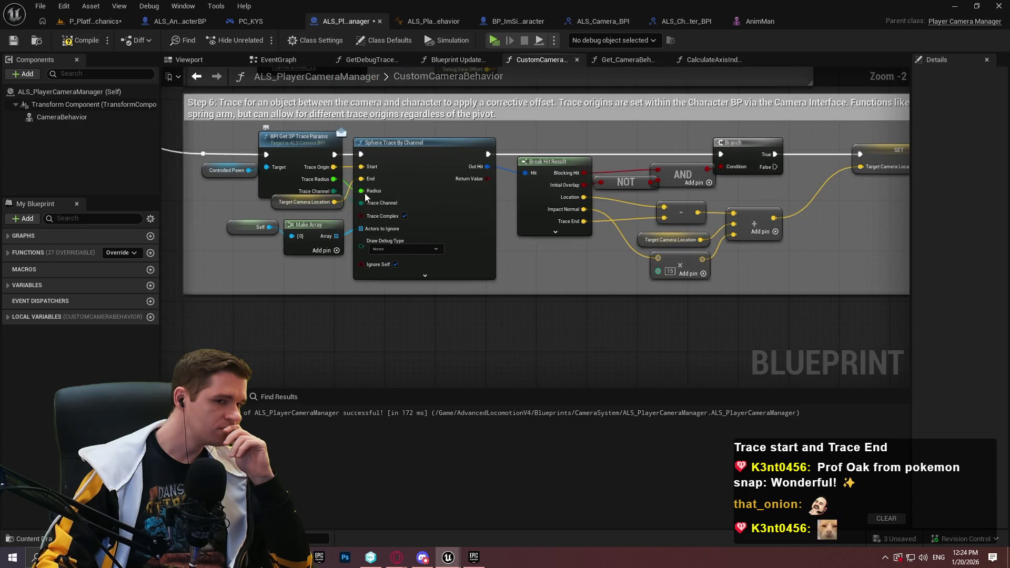
drag(694, 263, 425, 139)
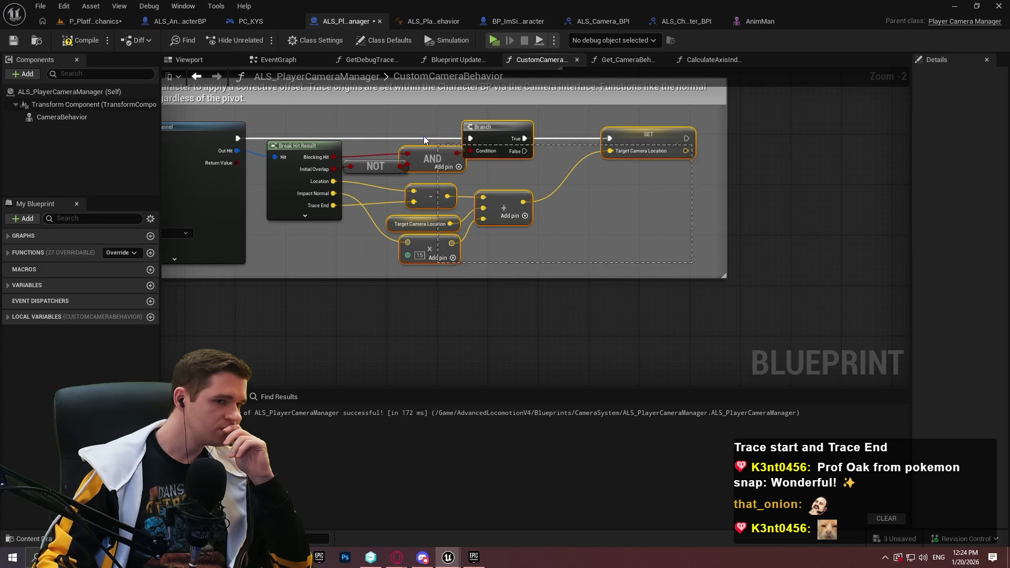
drag(496, 136, 534, 136)
click(605, 259)
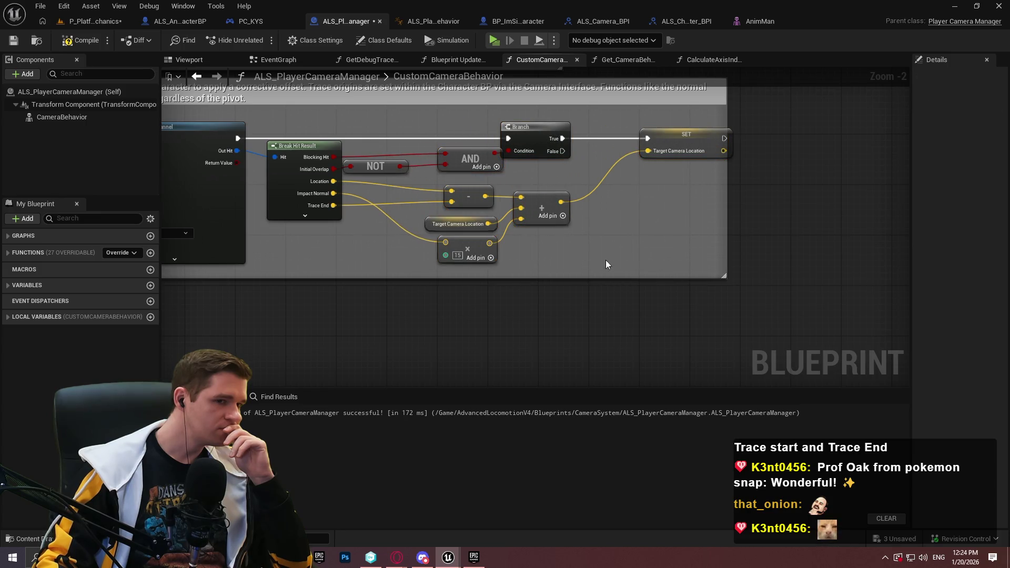
- Lower the math nodes and line up the AND and NOT nodes beneath the Branch
drag(463, 188, 466, 200)
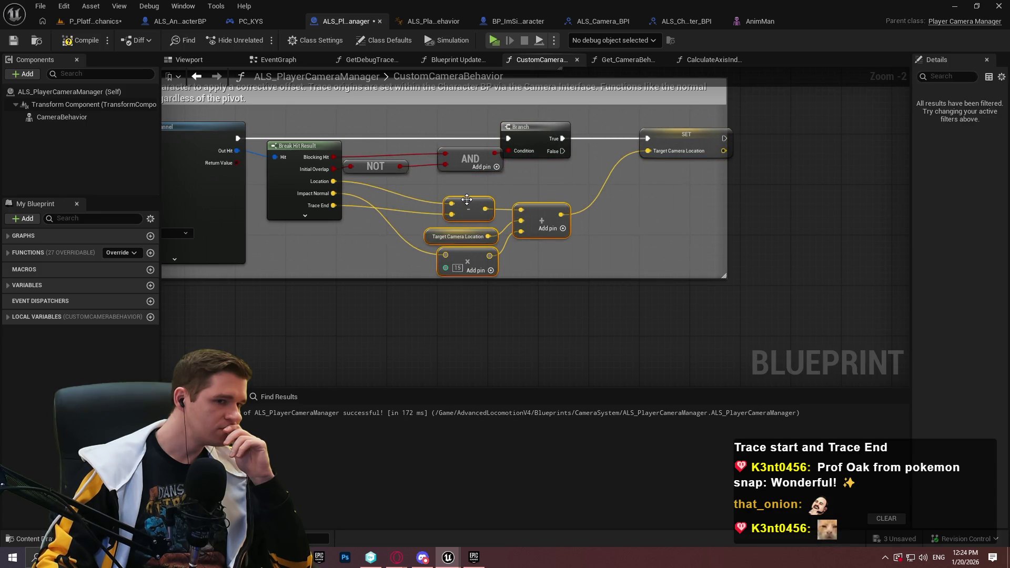
click(468, 183)
drag(470, 164, 458, 170)
drag(376, 166, 383, 171)
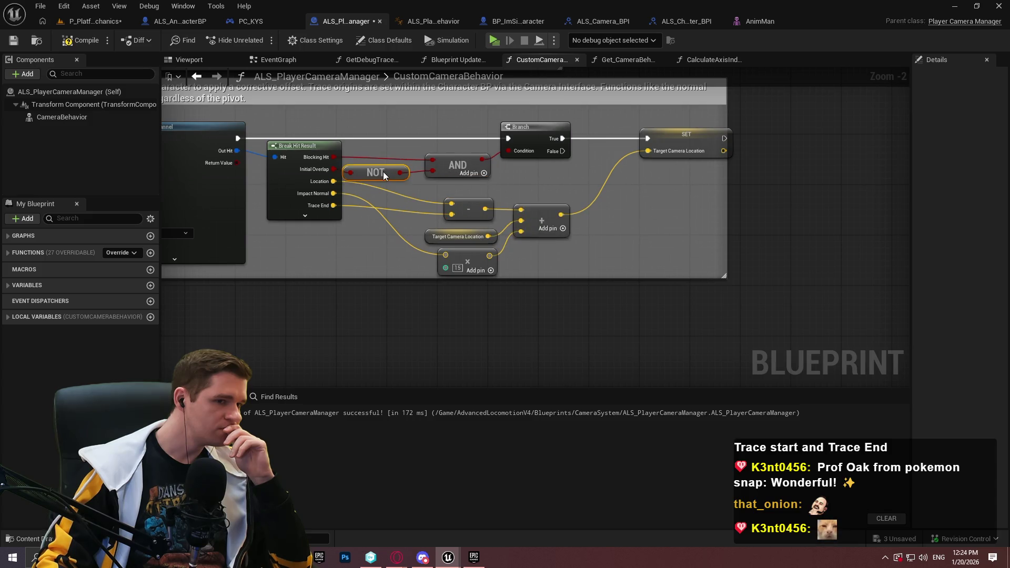
click(370, 158)
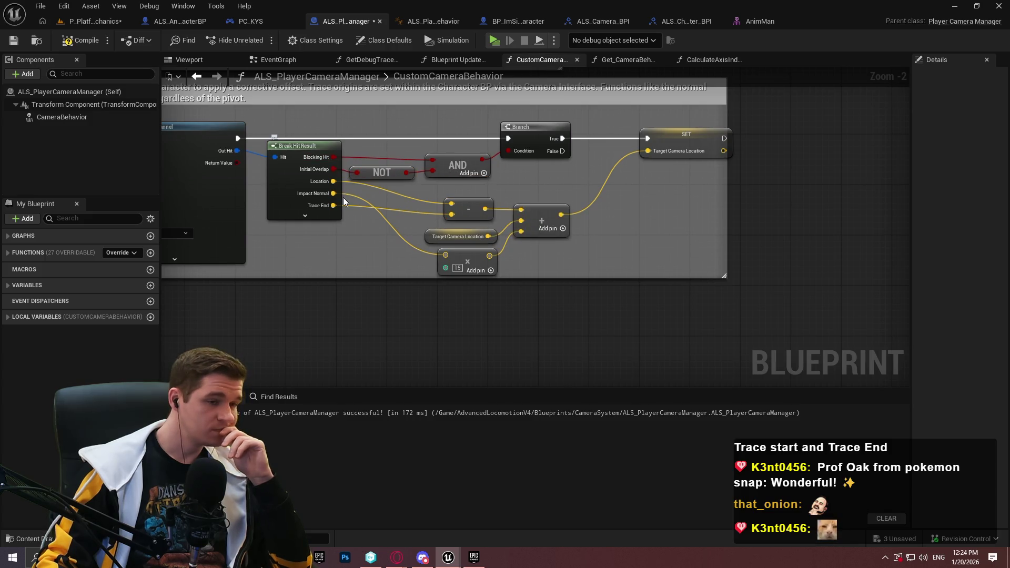
scroll(368, 173, up, 2)
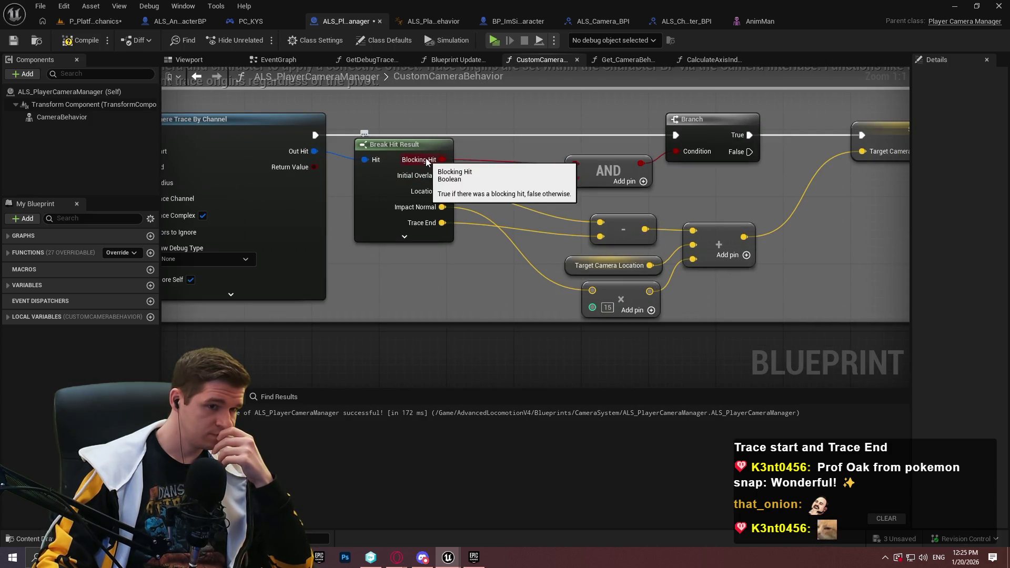
mouse_move(321, 194)
mouse_down()
mouse_move(559, 192)
mouse_move(680, 204)
mouse_up()
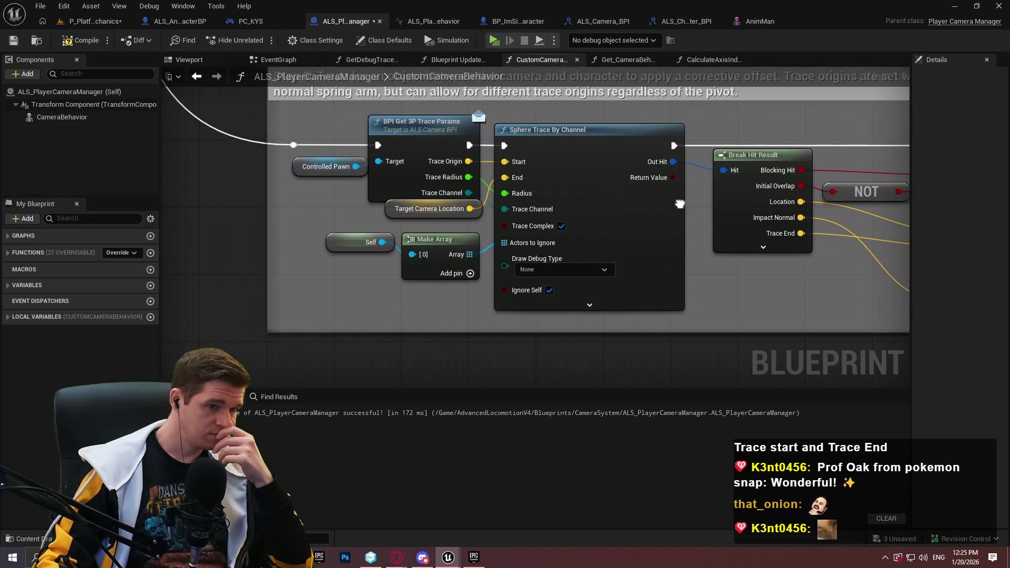
- Save the blueprint and all assets, checking out the mannequin skeleton, then return to the level
click(14, 41)
click(41, 6)
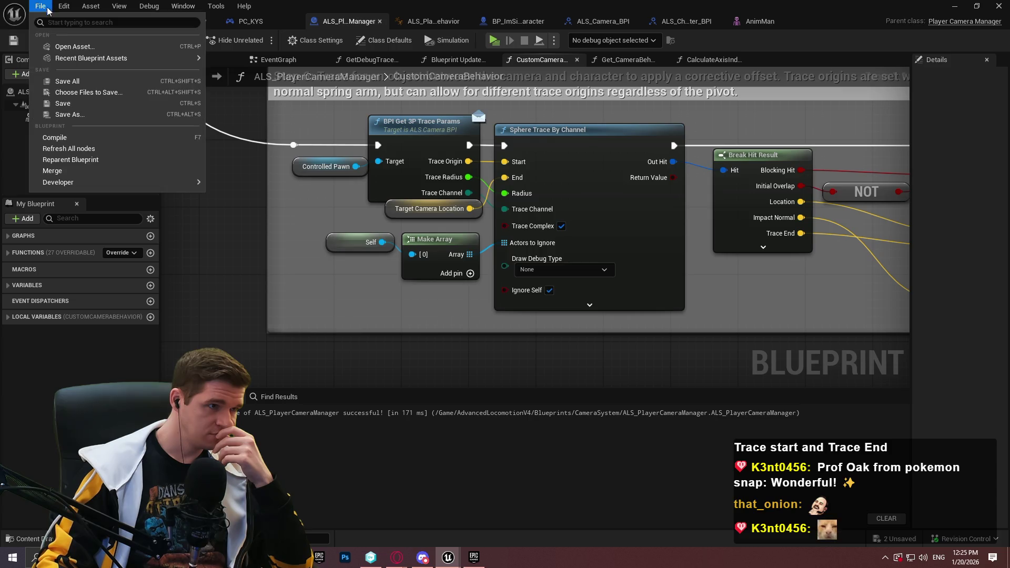
click(92, 81)
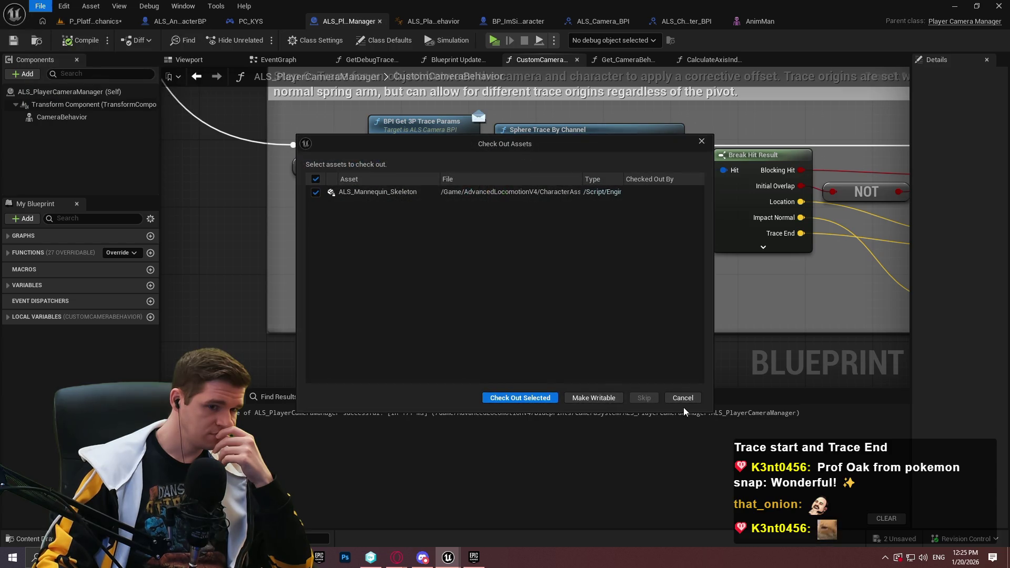
click(520, 400)
click(97, 21)
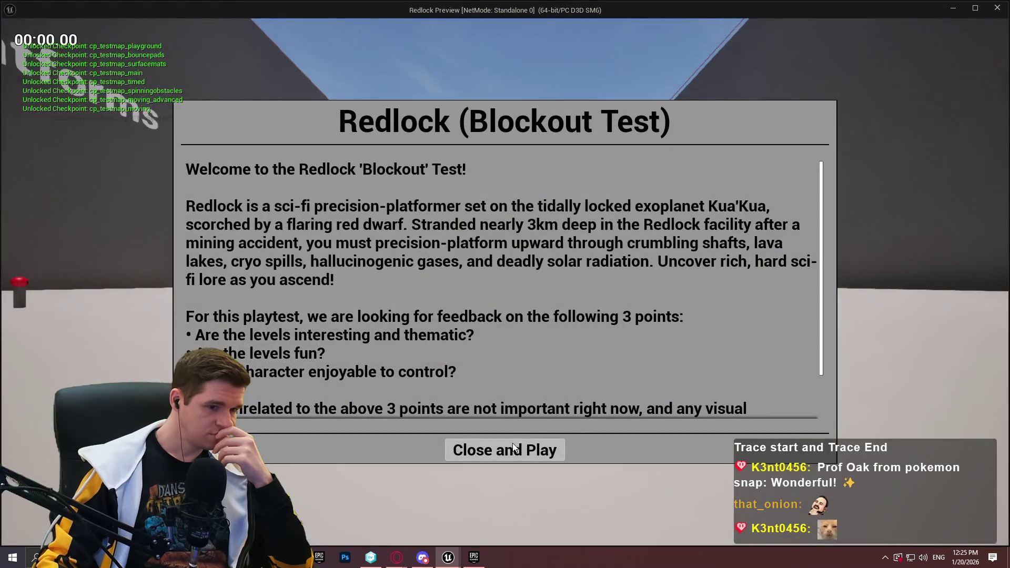
- Run the character along the walls through the narrow corridor toward Timed Platforms and Bounce Pads
click(515, 447)
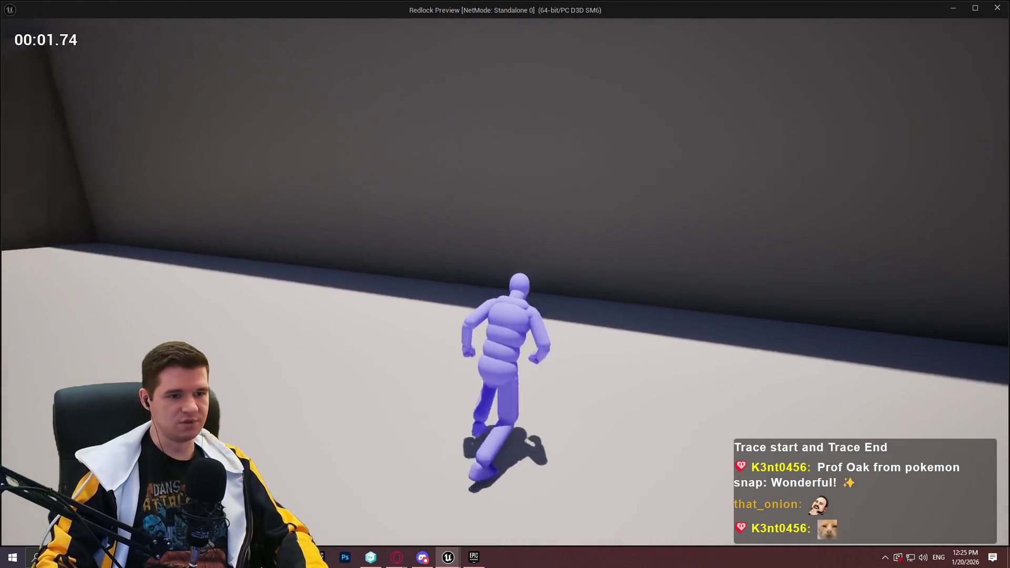
key(w)
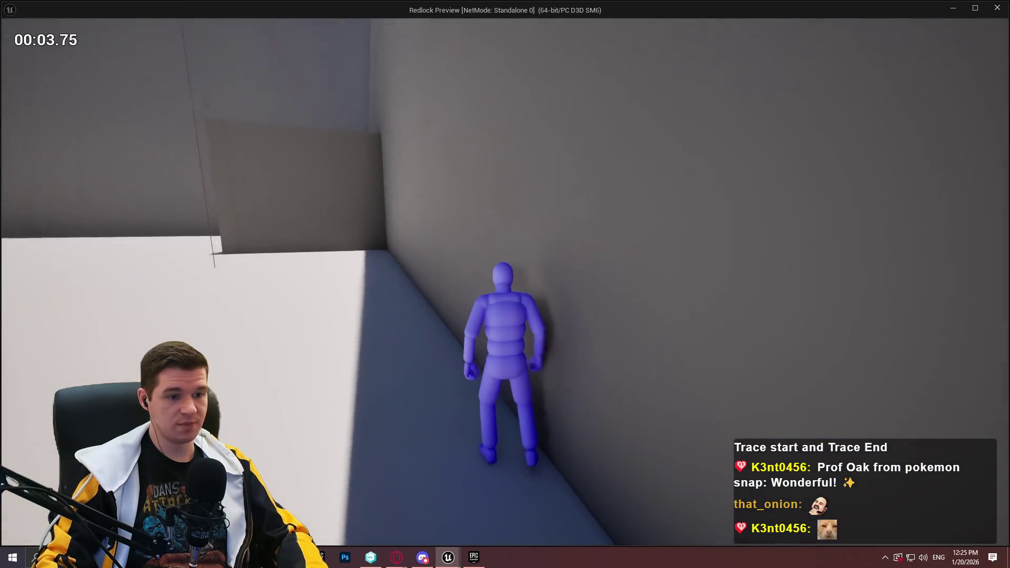
key(w)
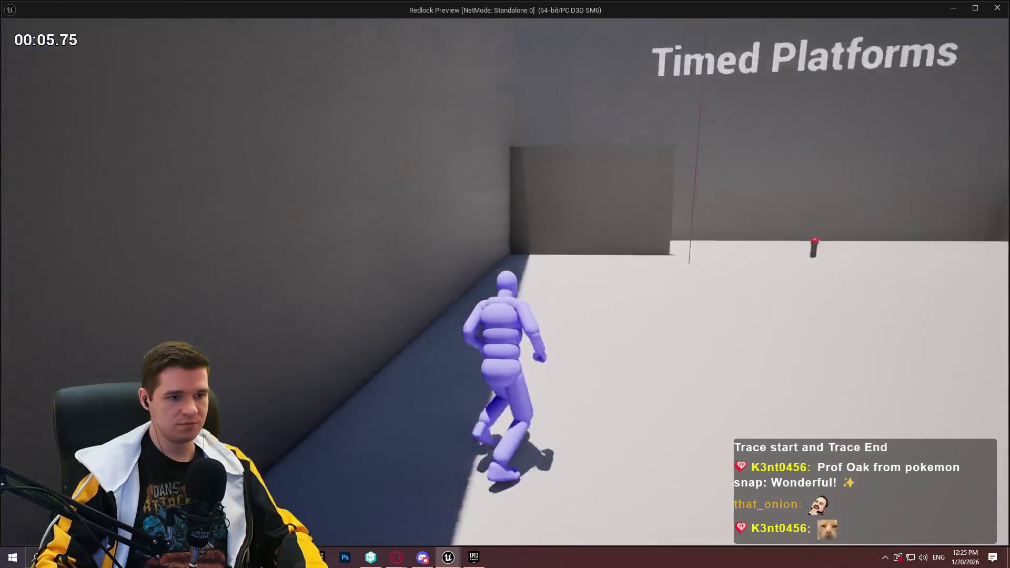
key(w)
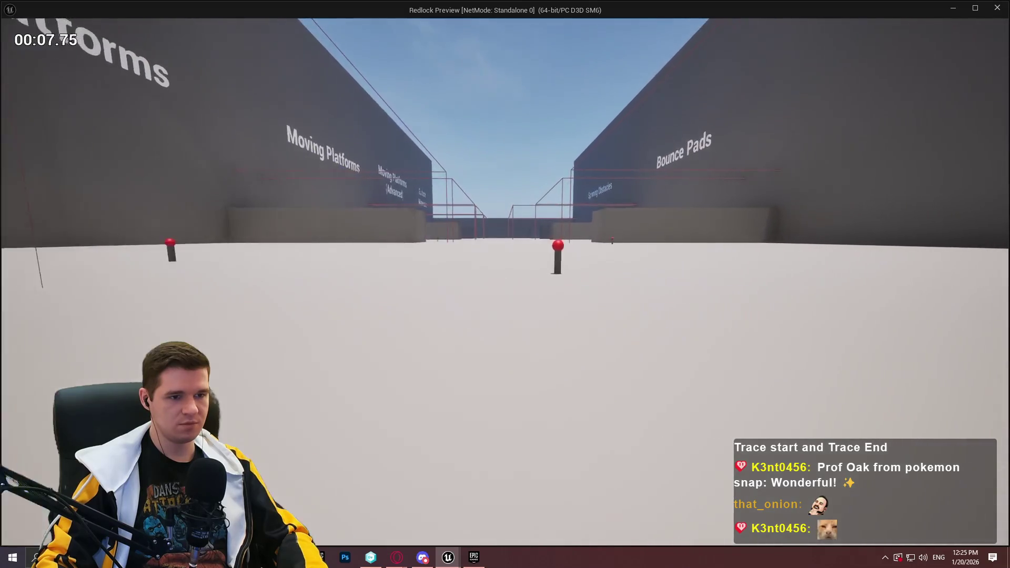
key(w)
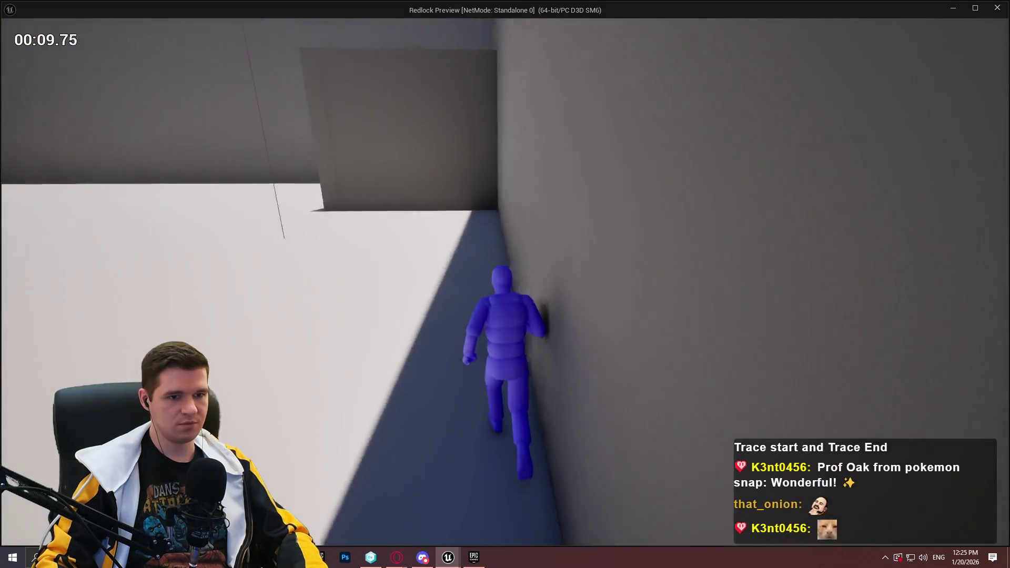
key(w)
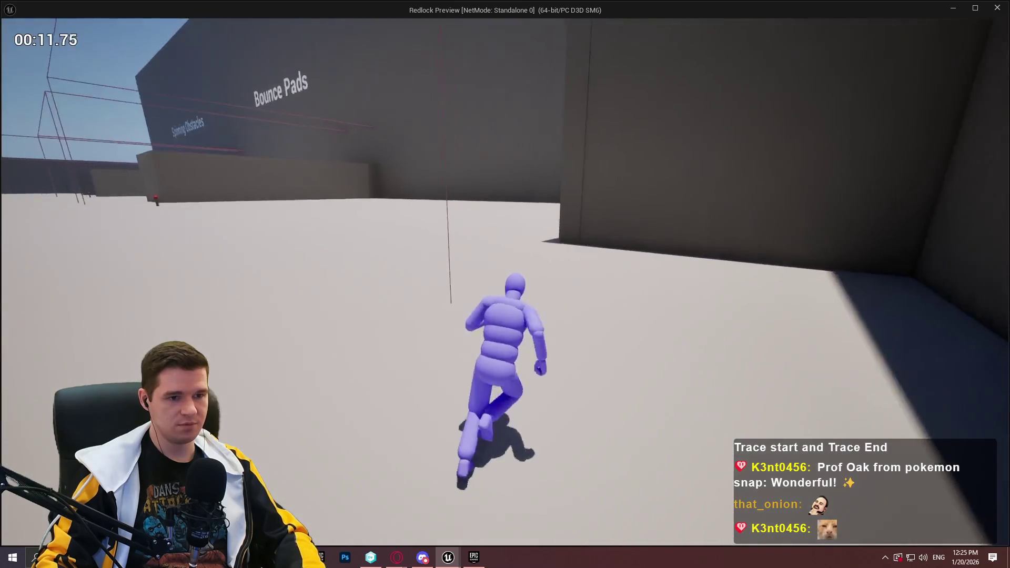
key(w)
key(space)
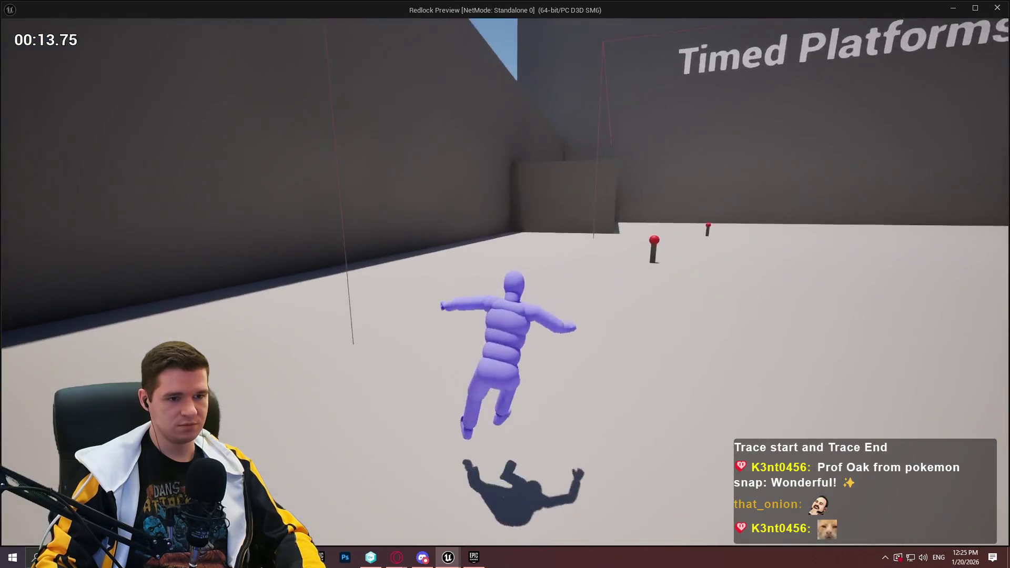
key(w)
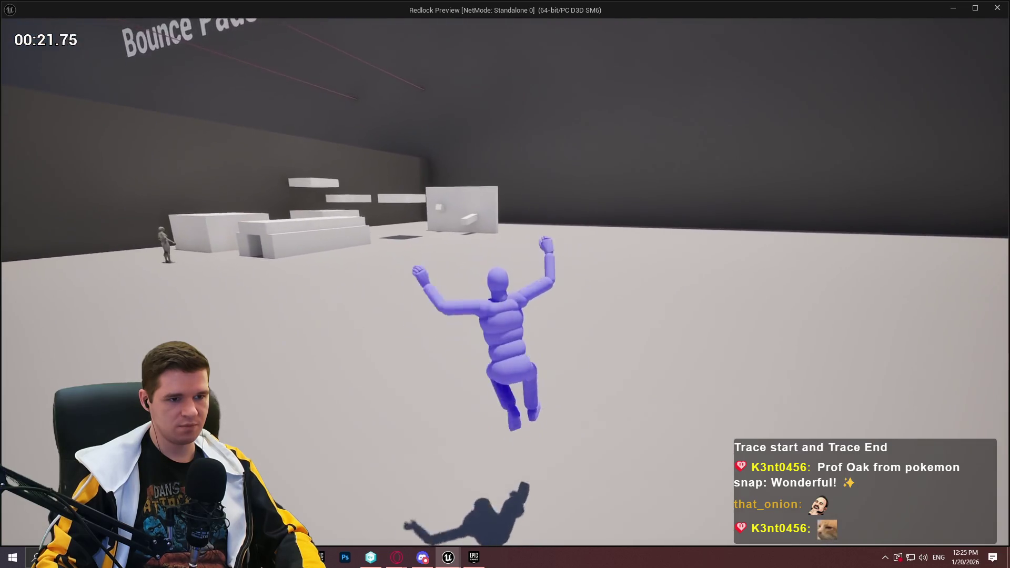
- Crawl through the low tunnel, climb and vault over the blocks, and jump toward the tunnel blocks
key(space)
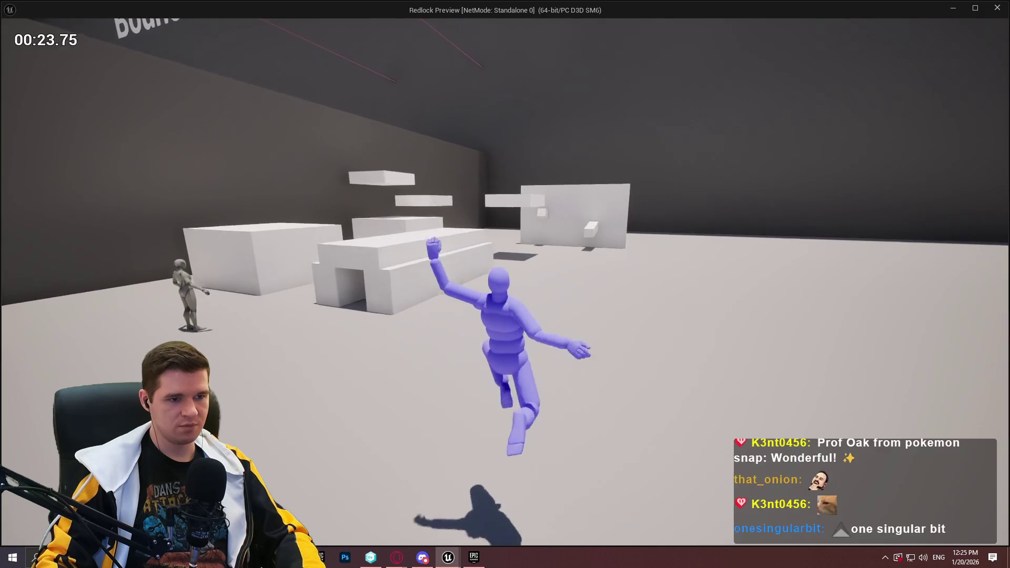
key(space)
key(w)
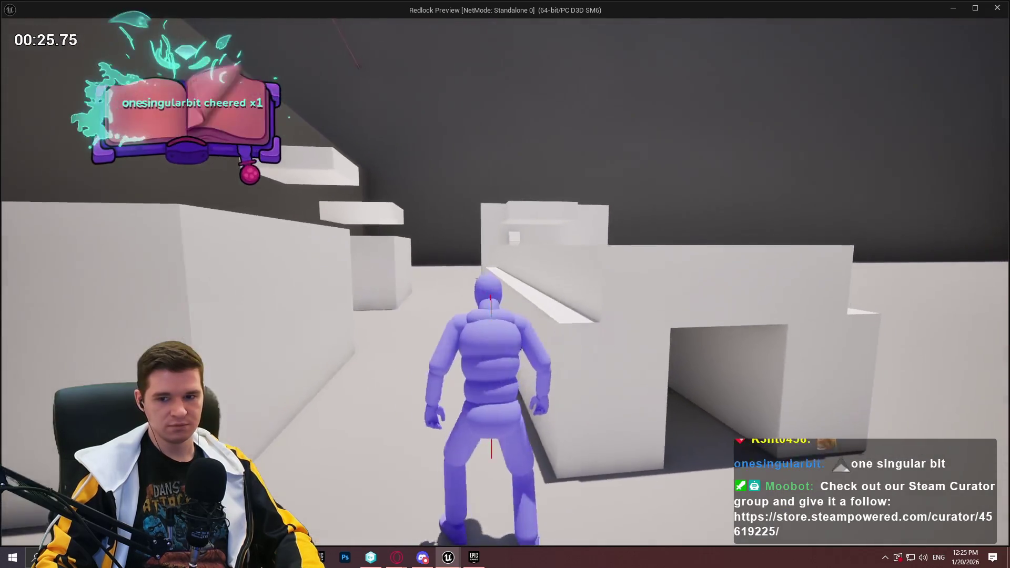
key(w)
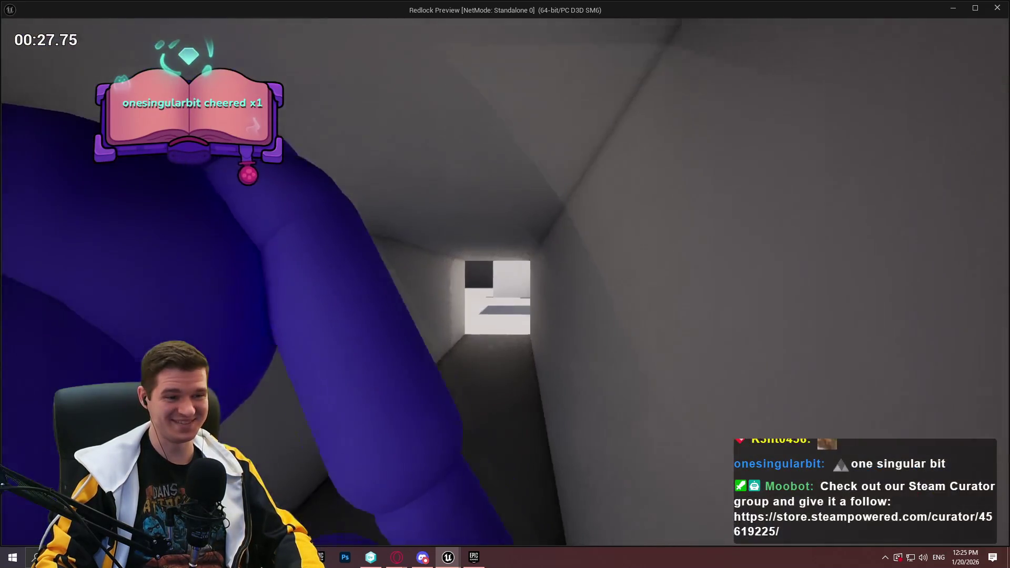
key(w)
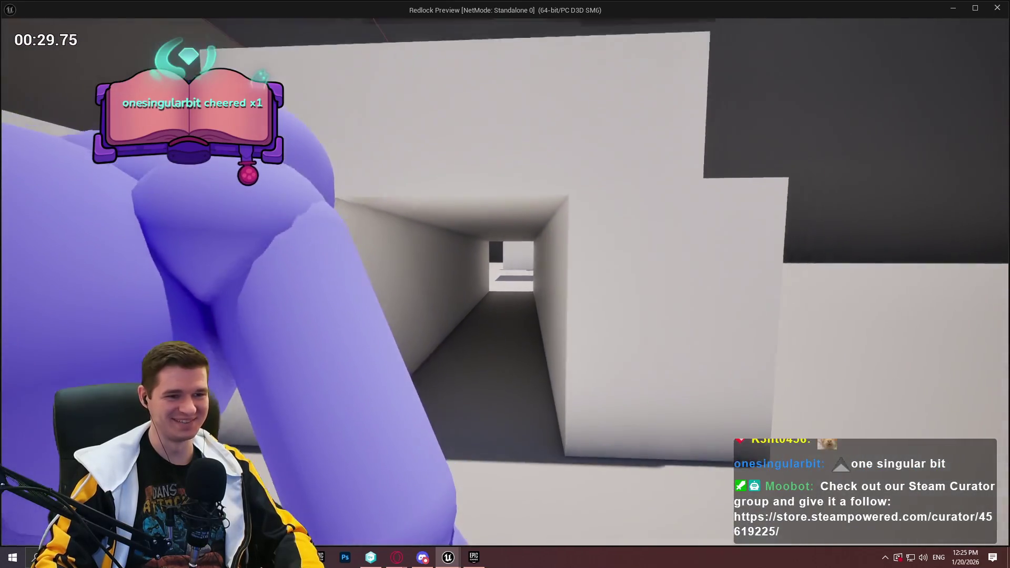
key(w)
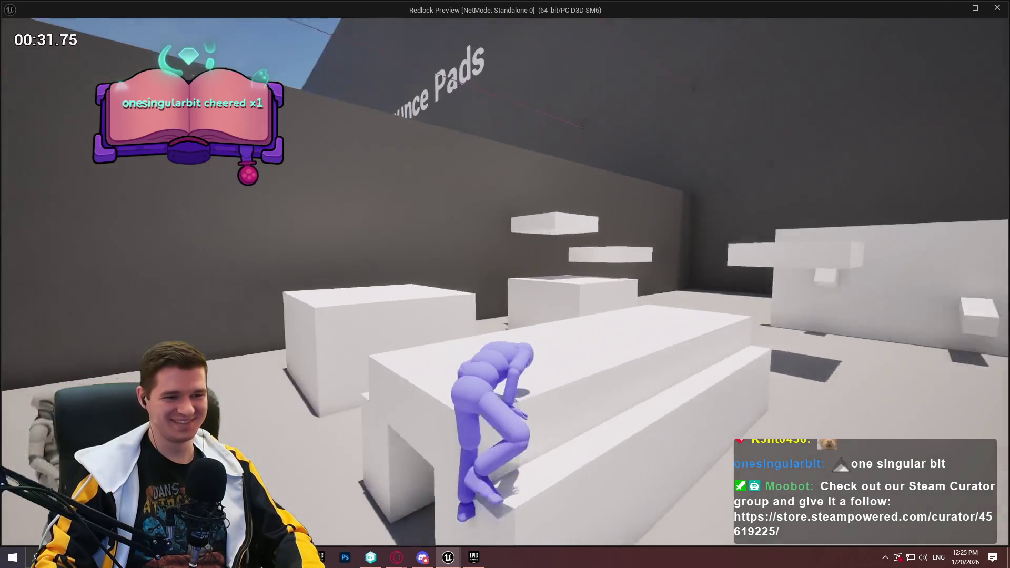
key(w)
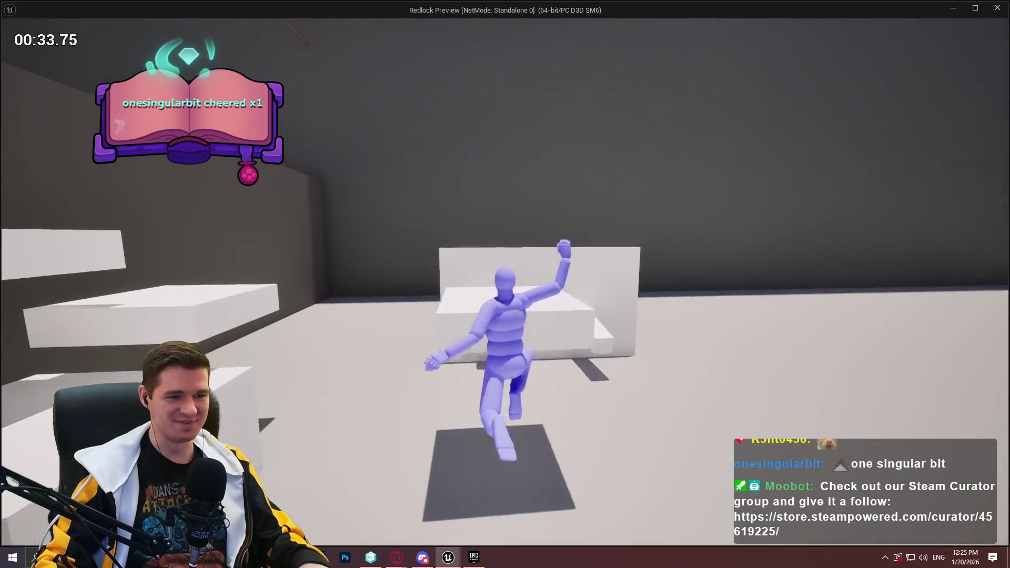
key(w)
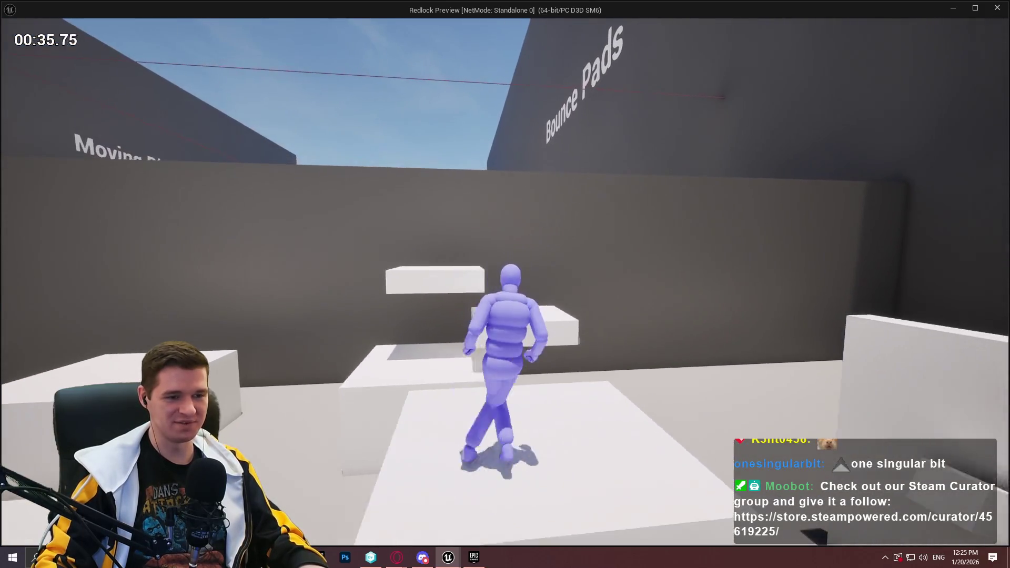
key(w)
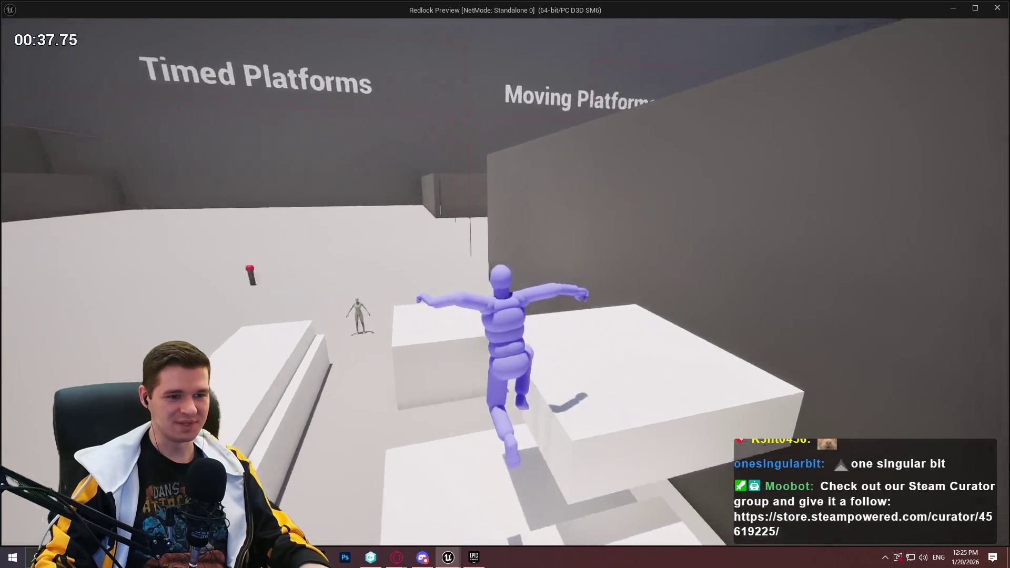
key(space)
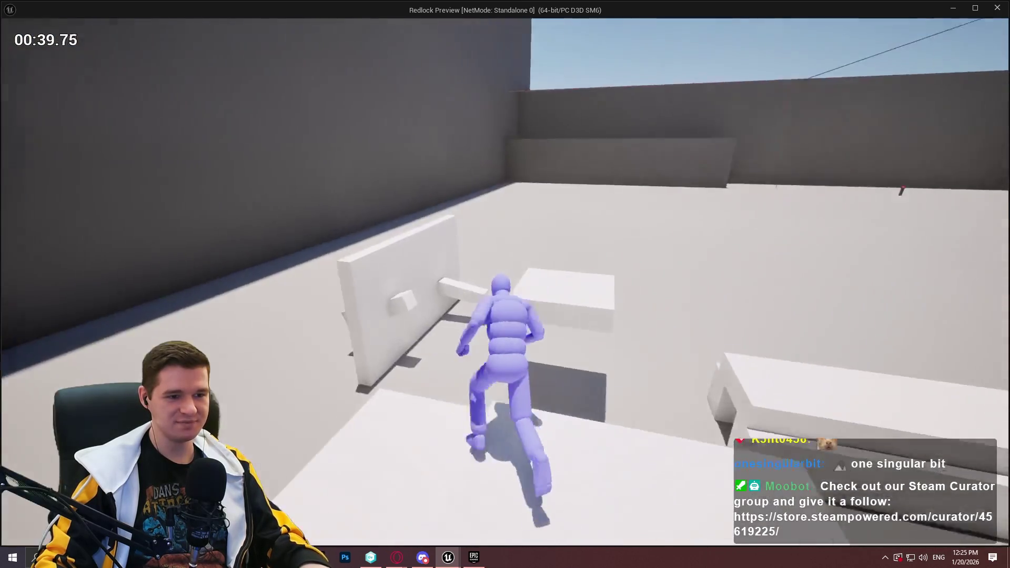
key(w)
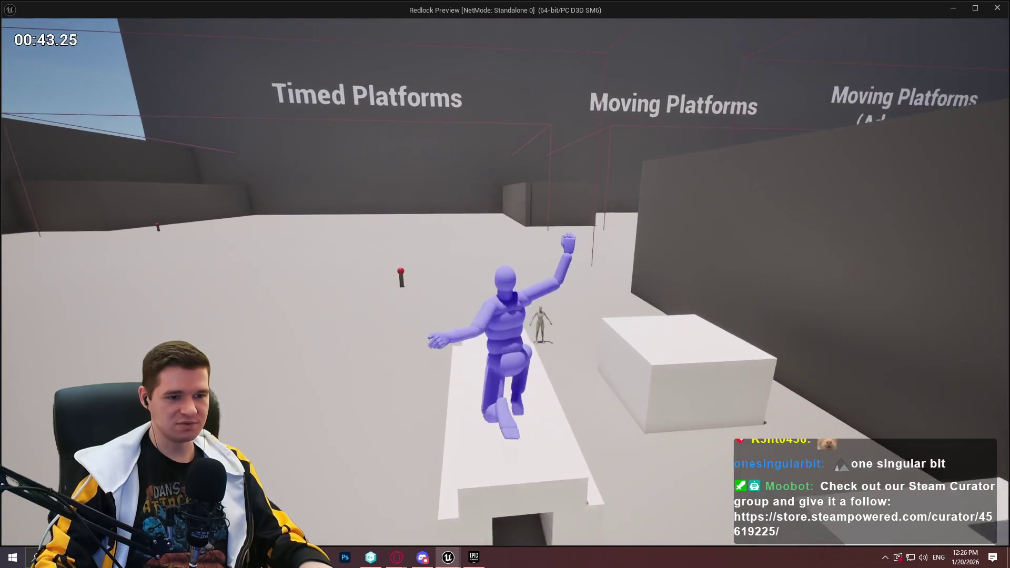
key(w)
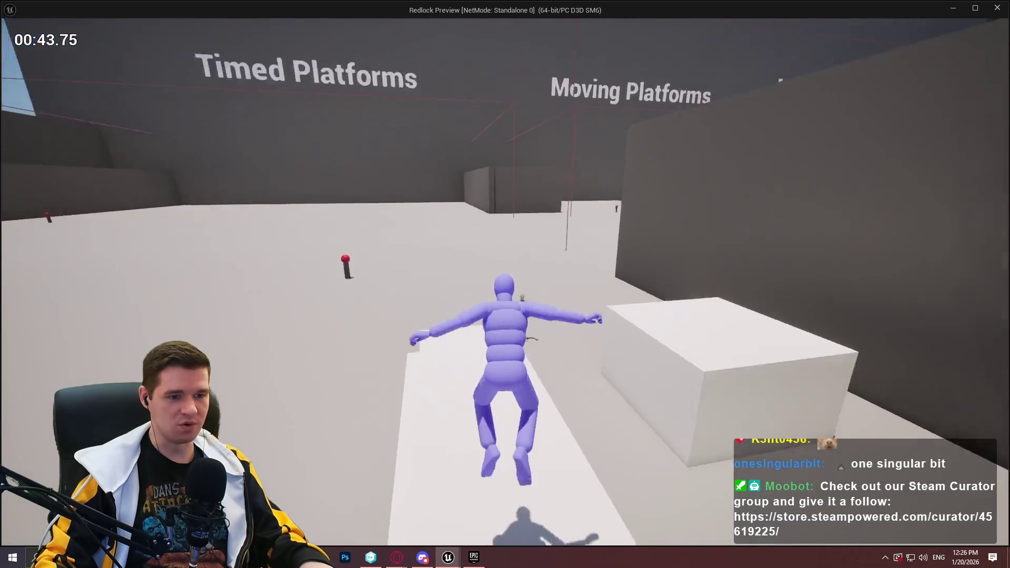
key(space)
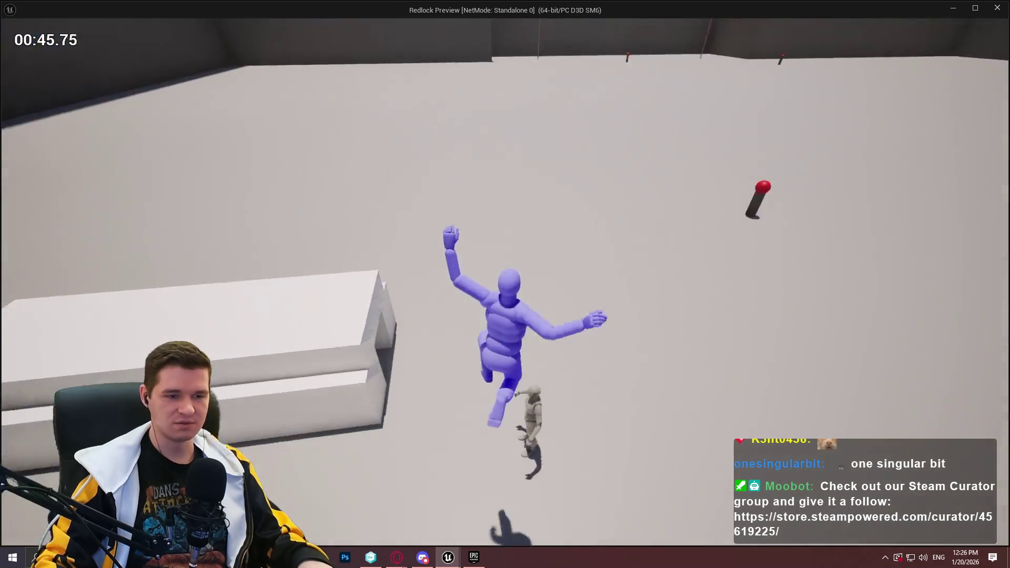
- Jump to the white tunnel block and walk deep into the tunnel to test camera clipping
key(w)
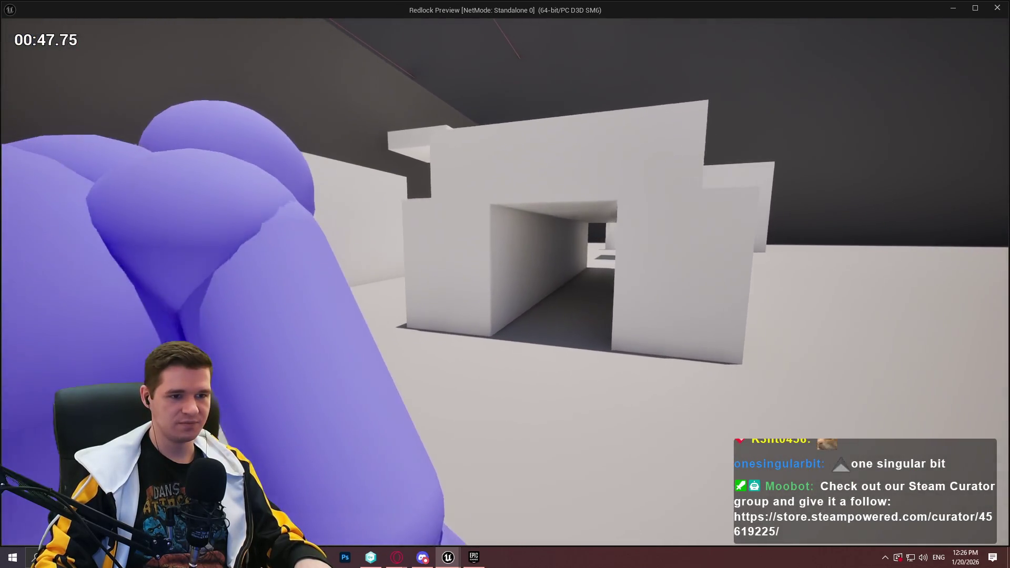
key(space)
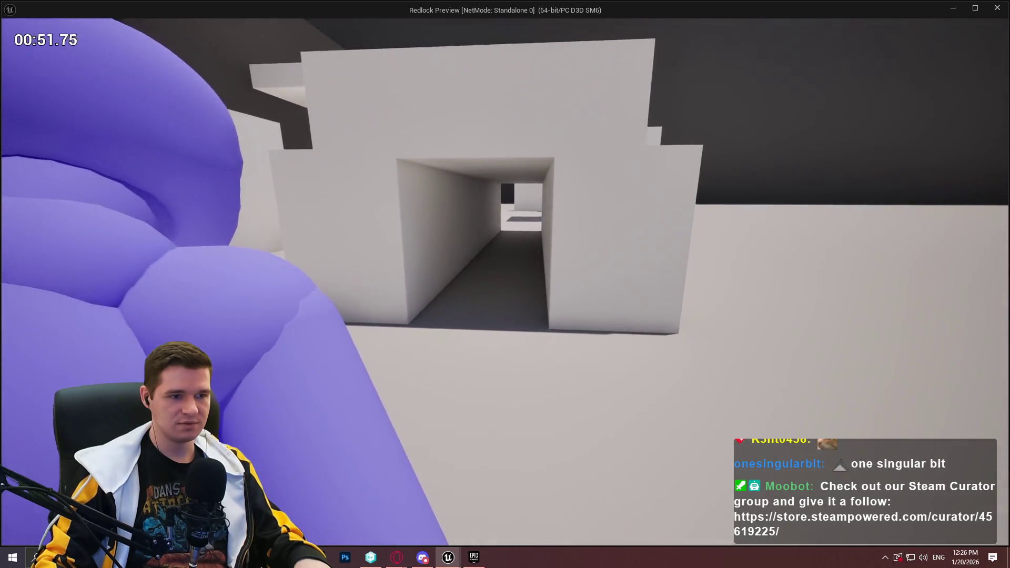
key(space)
key(space)
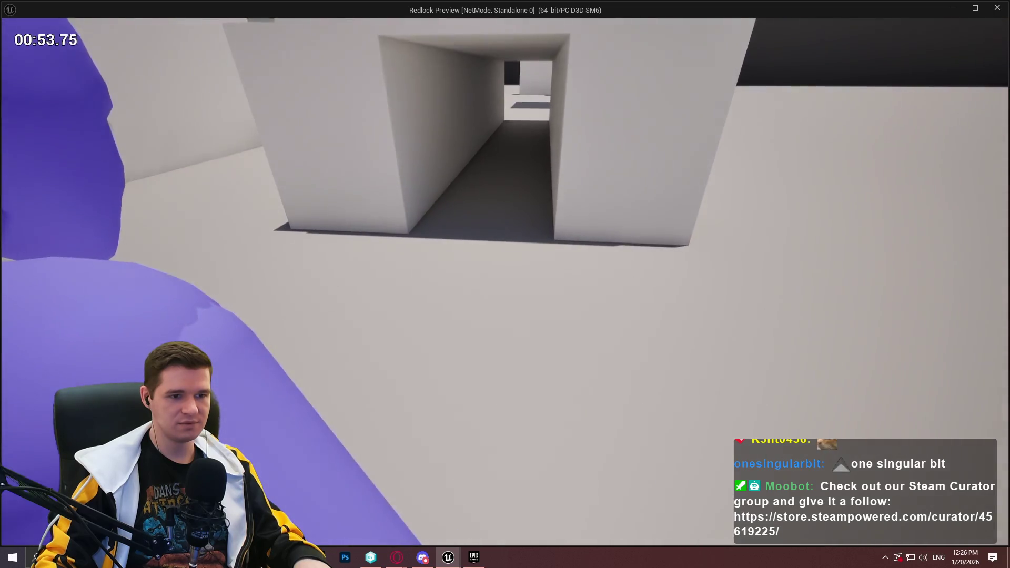
key(d)
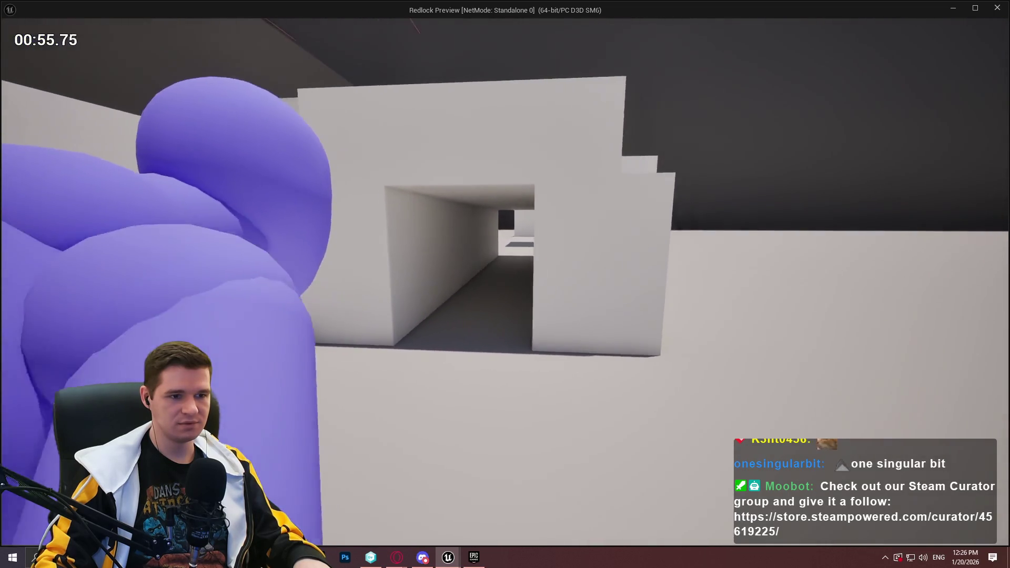
key(w)
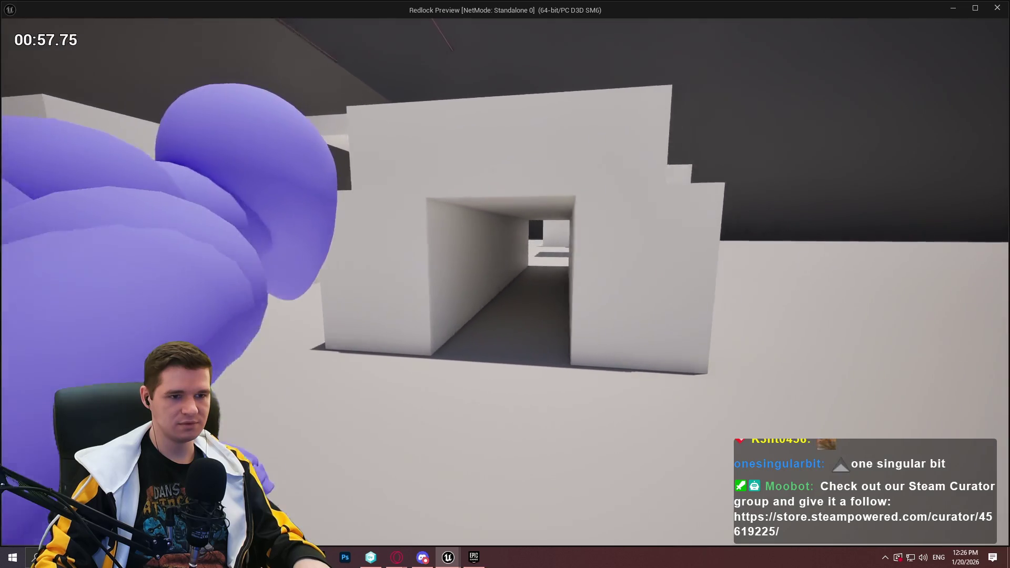
key(w)
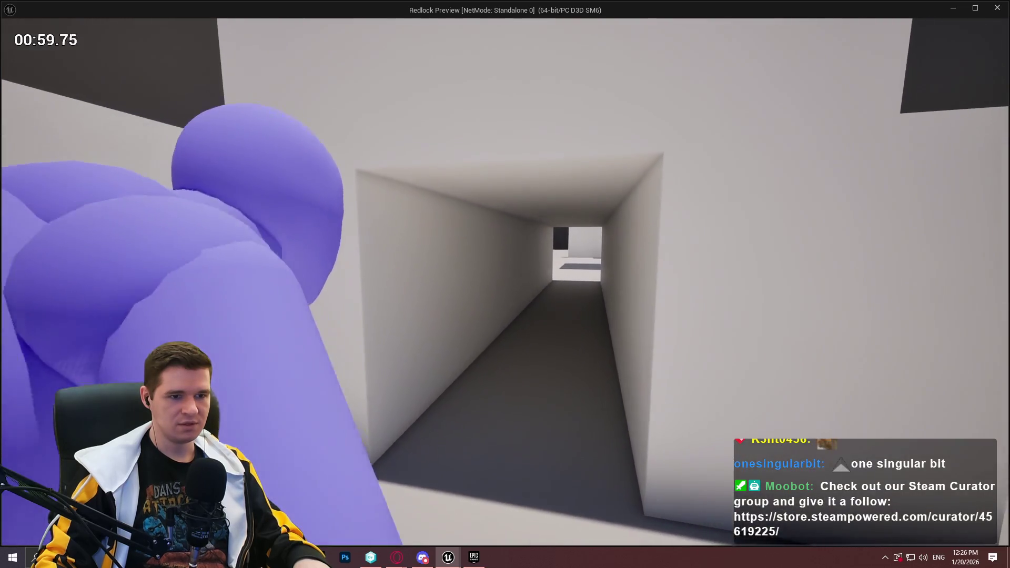
key(w)
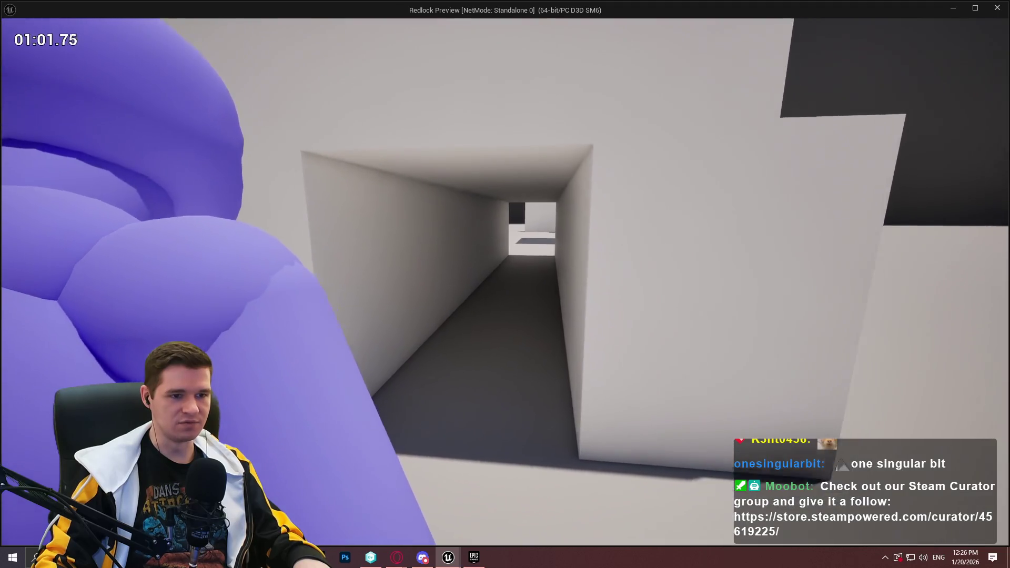
key(w)
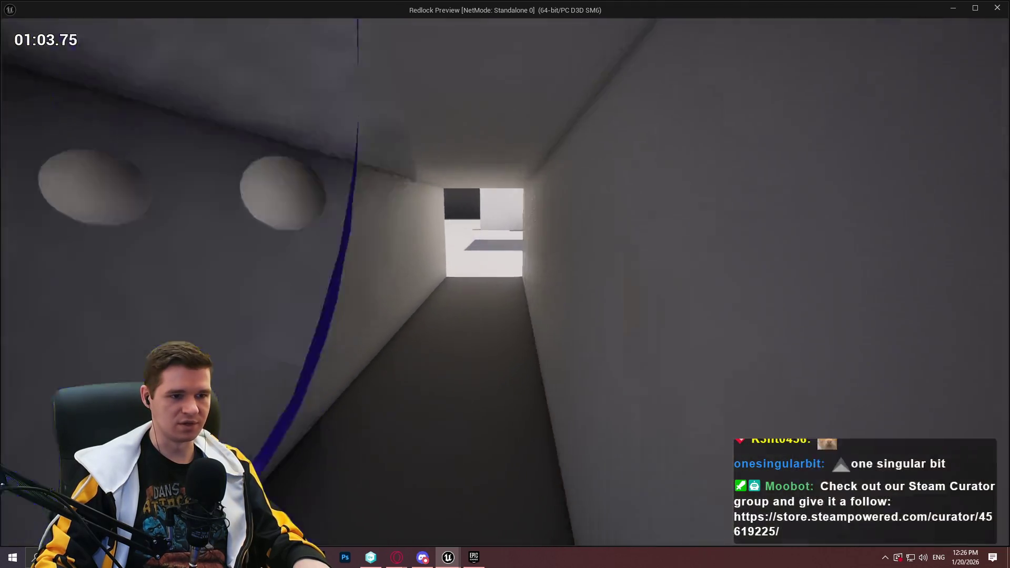
key(w)
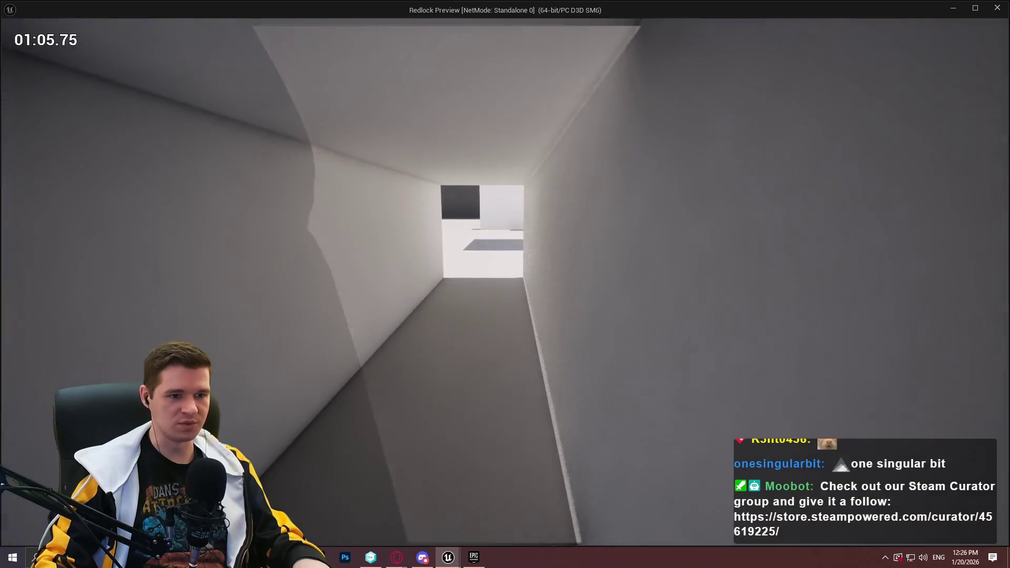
- Back out of the tunnel, approach it again, then stop the playtest and return to ALS_PlayerCameraManager
key(s)
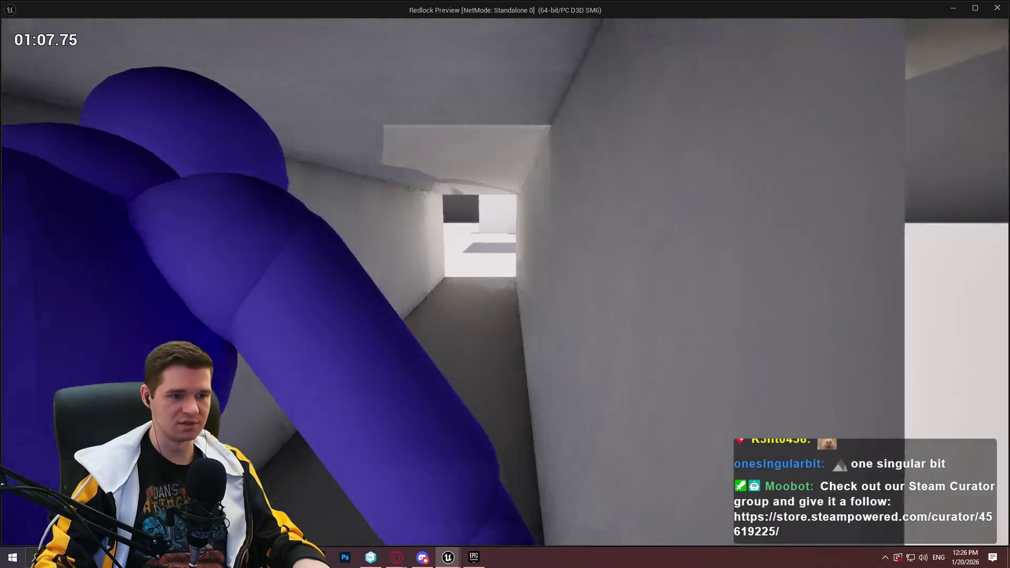
key(s)
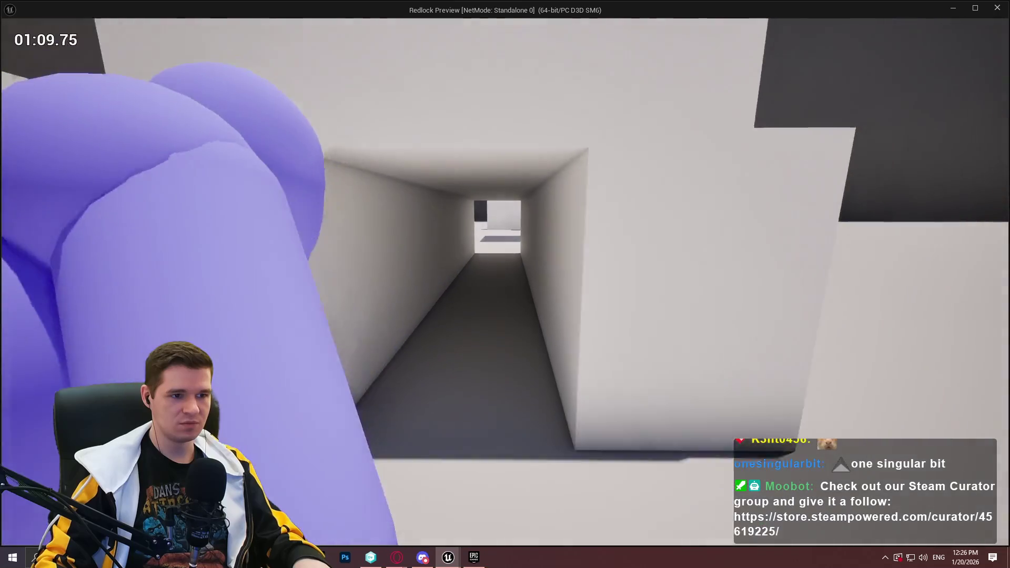
key(s)
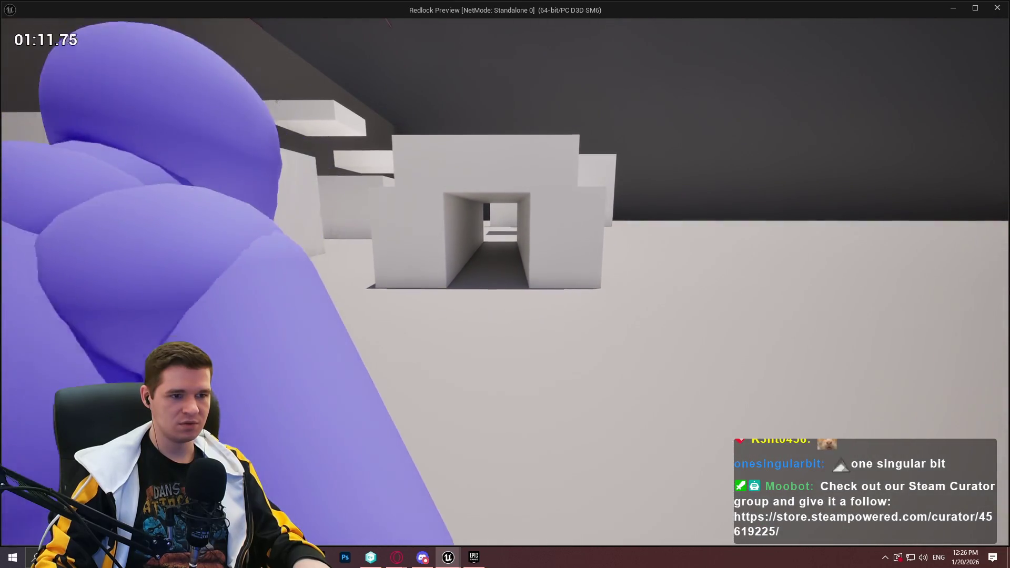
key(w)
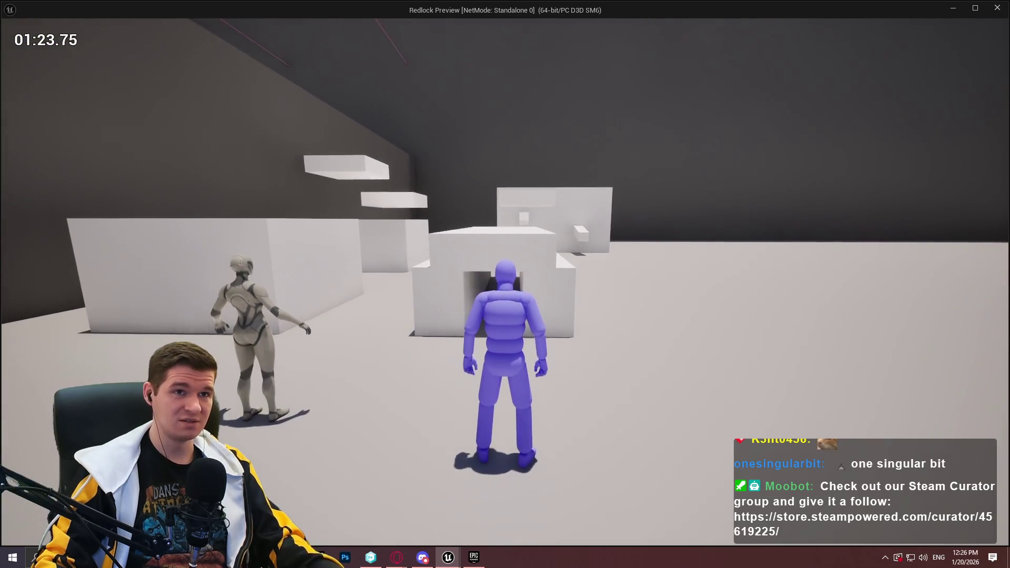
key(Escape)
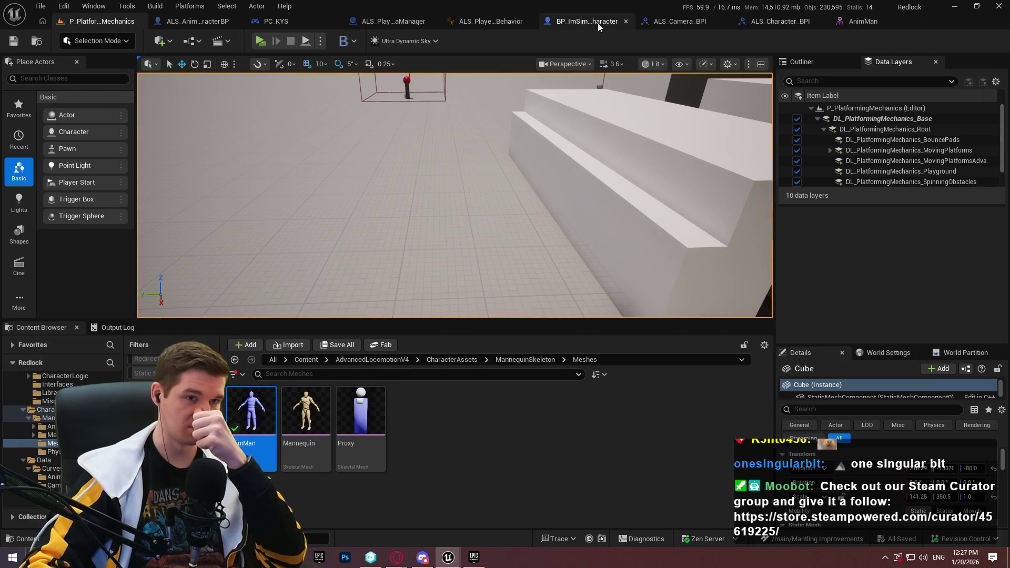
click(393, 21)
- Show the Variables list and pan to the Sphere Trace By Channel with its Make Array Self input
scroll(330, 228, up, 3)
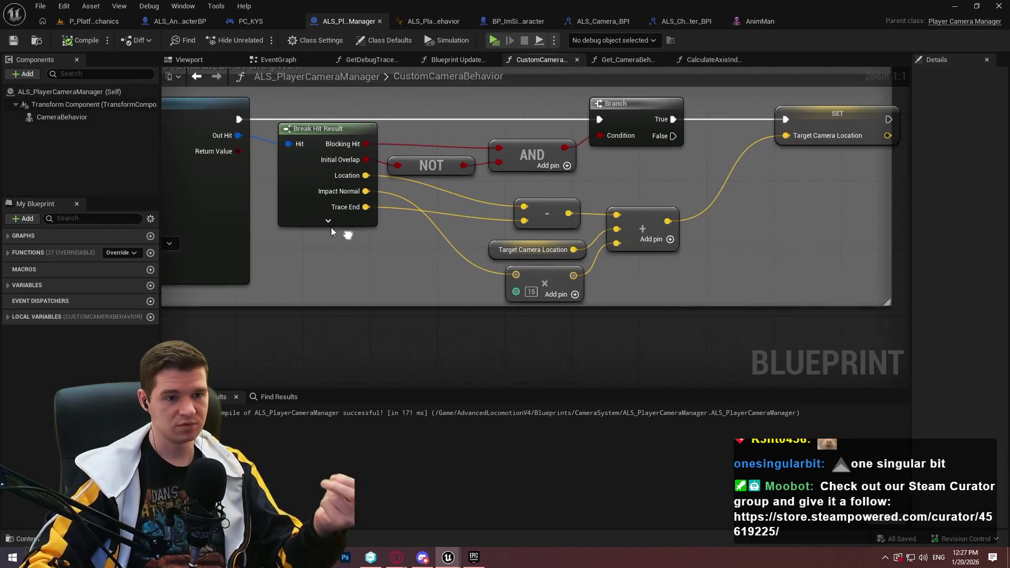
drag(331, 227, 302, 226)
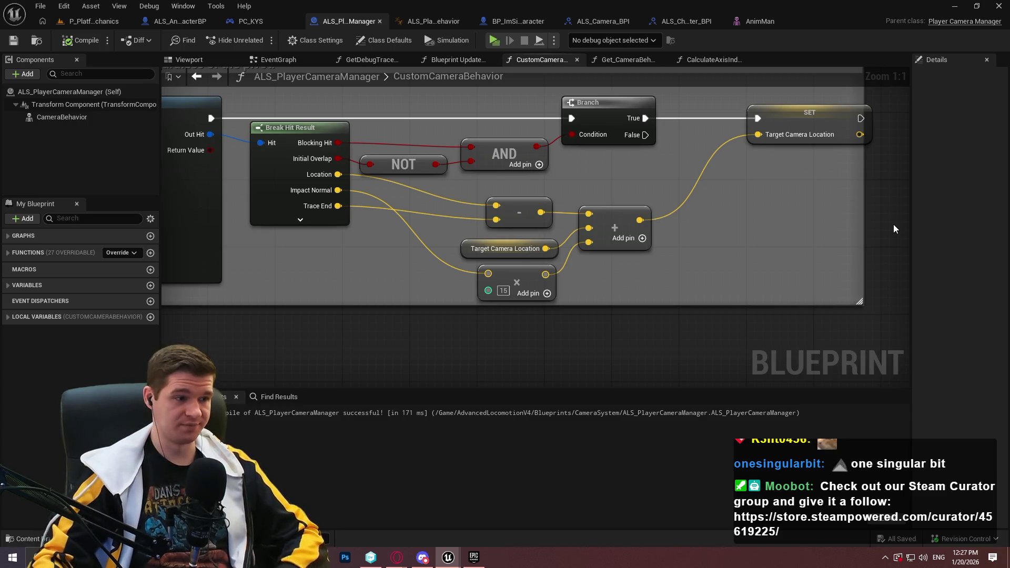
right_click(283, 327)
click(270, 327)
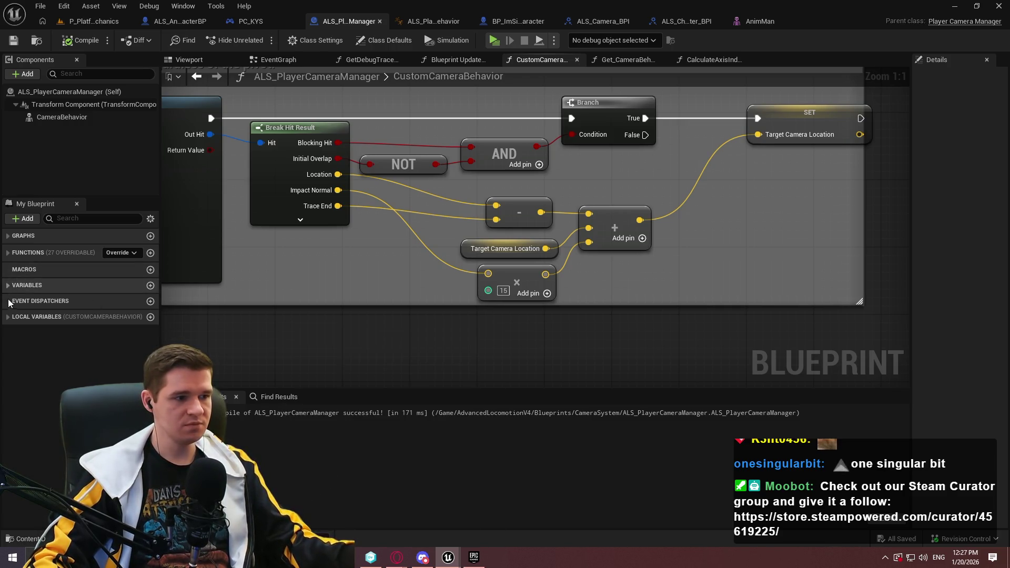
click(7, 253)
click(7, 254)
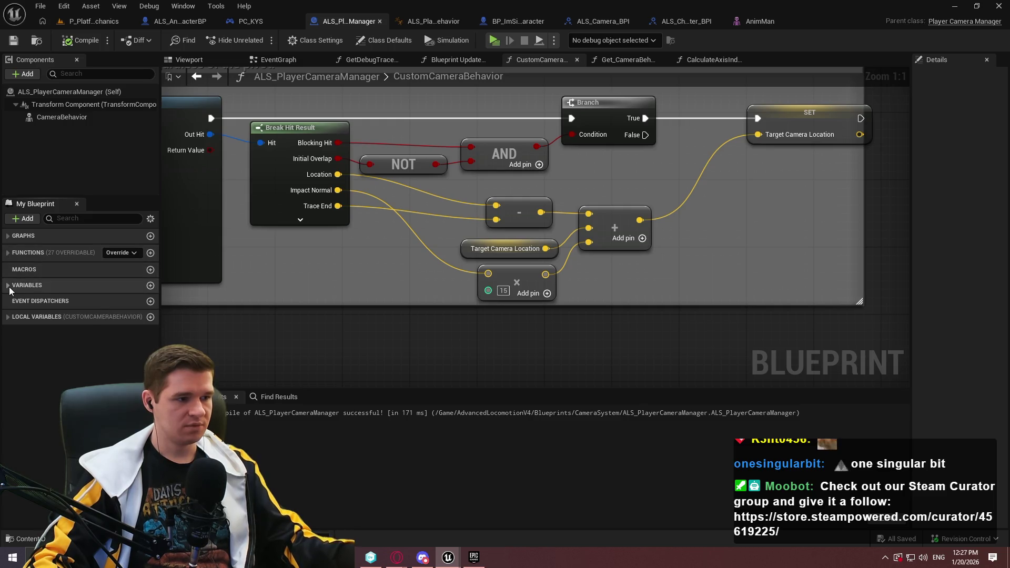
click(8, 285)
drag(439, 284, 591, 288)
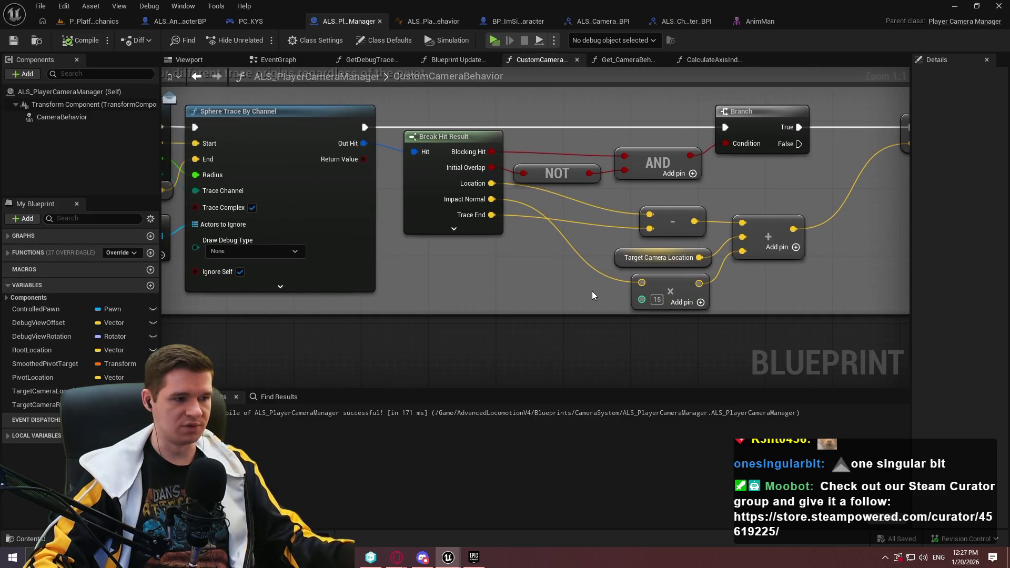
drag(460, 285, 704, 292)
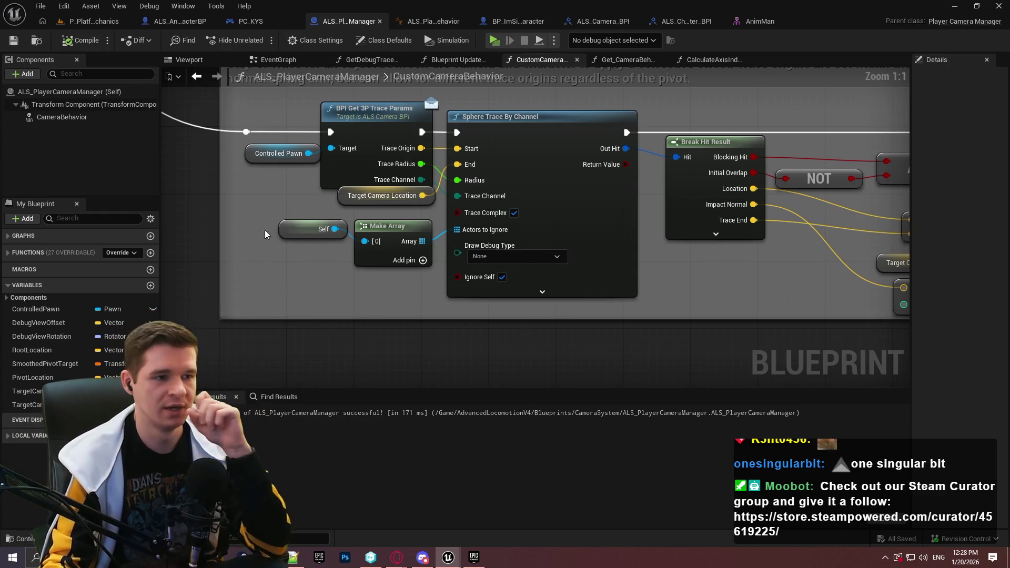
scroll(353, 255, down, 2)
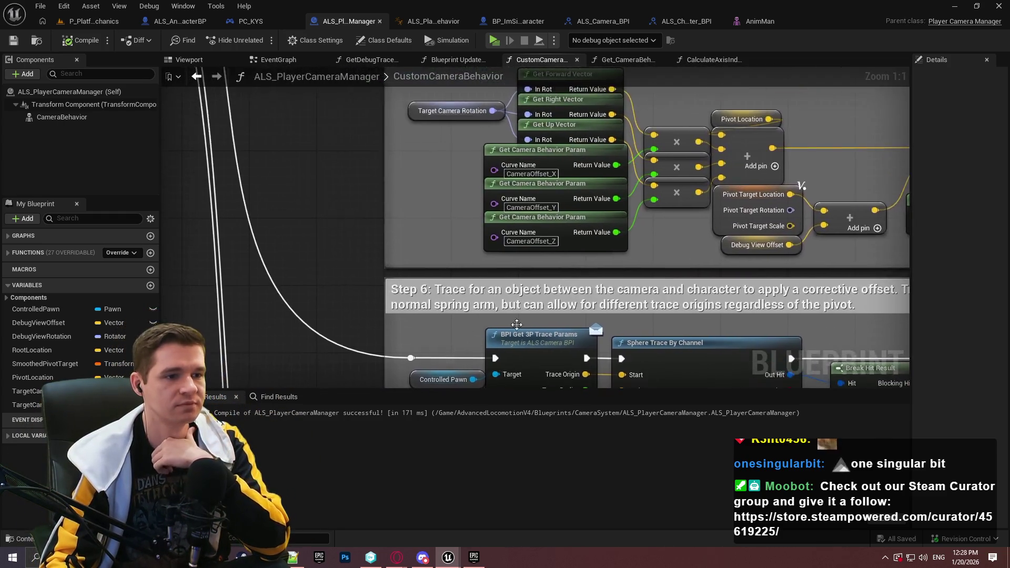
mouse_move(352, 254)
mouse_down()
mouse_move(494, 348)
mouse_move(568, 271)
mouse_up()
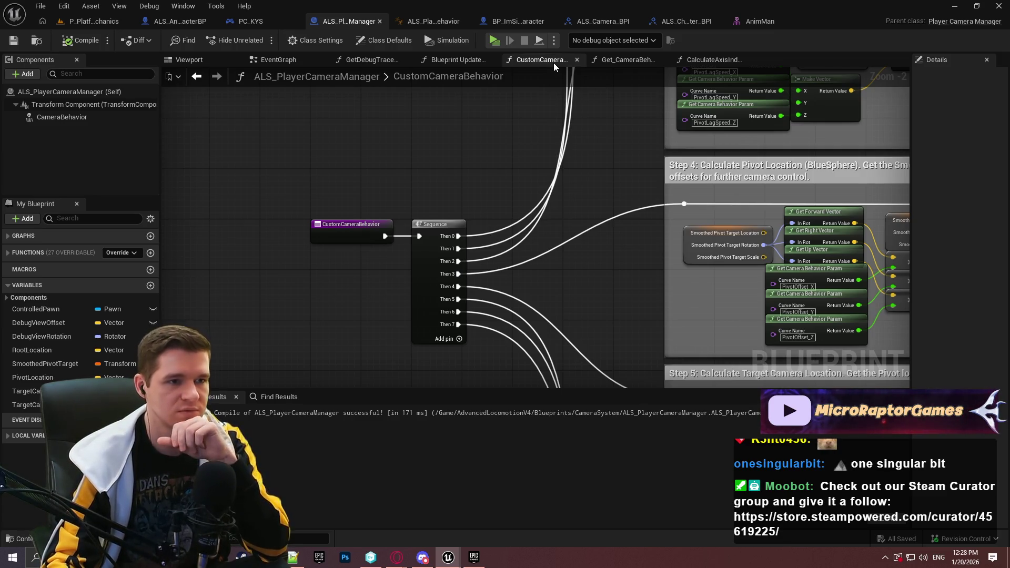
click(413, 69)
key(Escape)
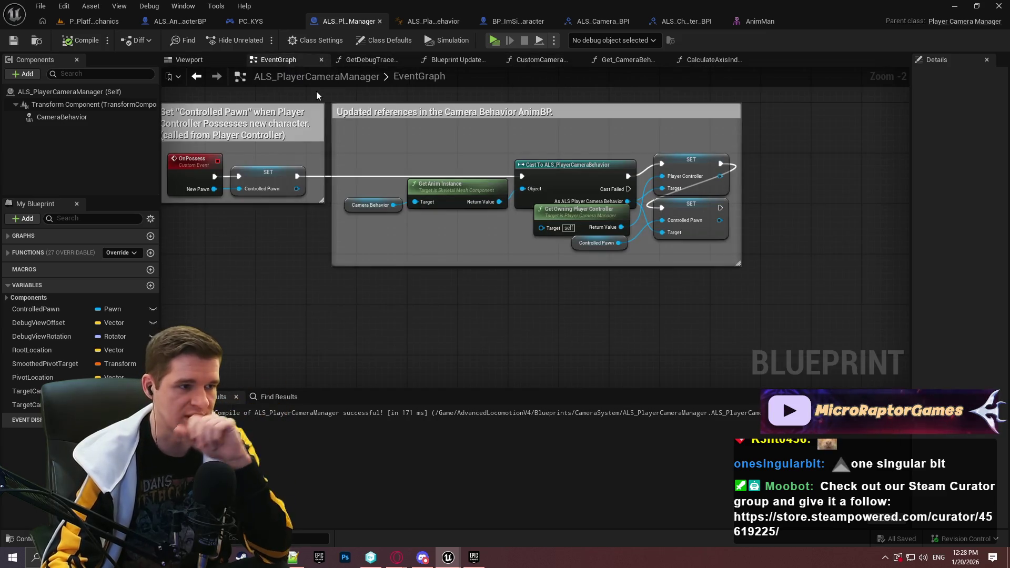
scroll(435, 165, down, 2)
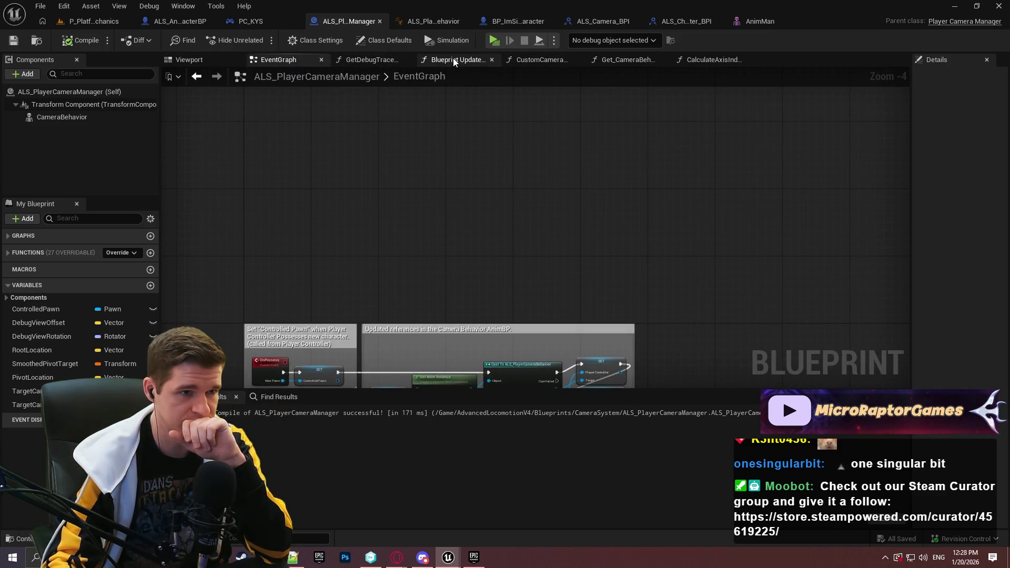
click(453, 59)
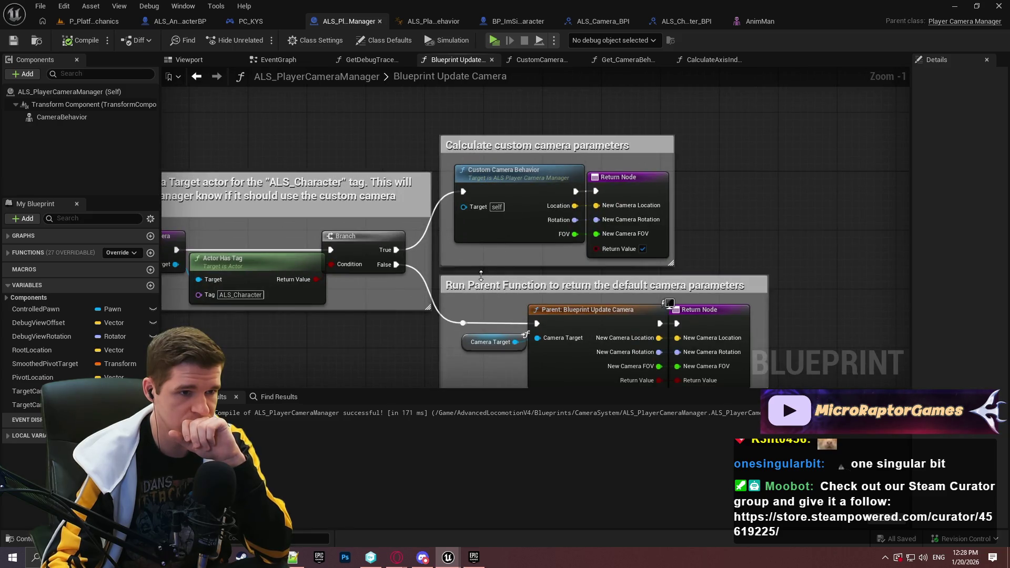
drag(479, 270, 580, 254)
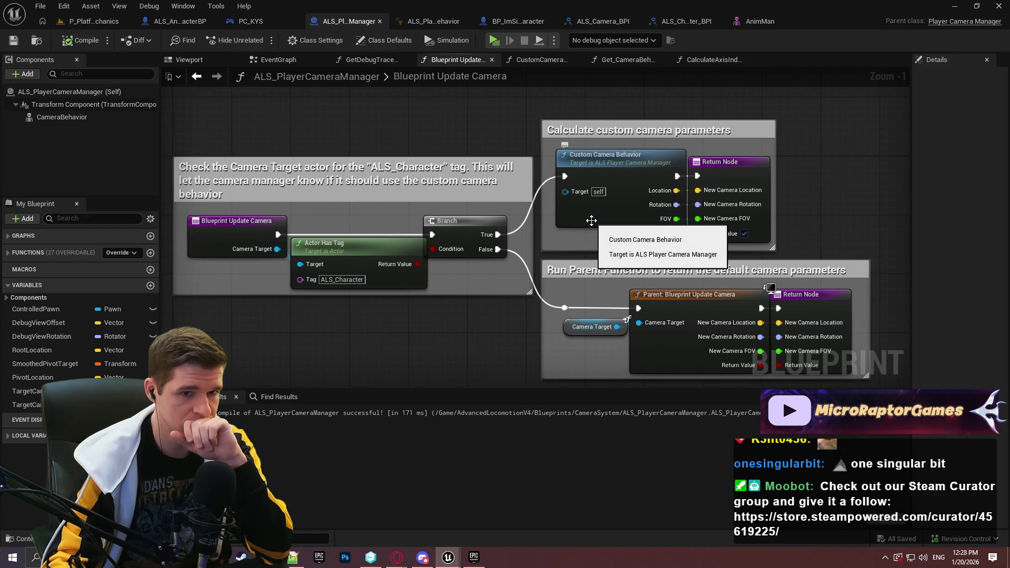
click(534, 58)
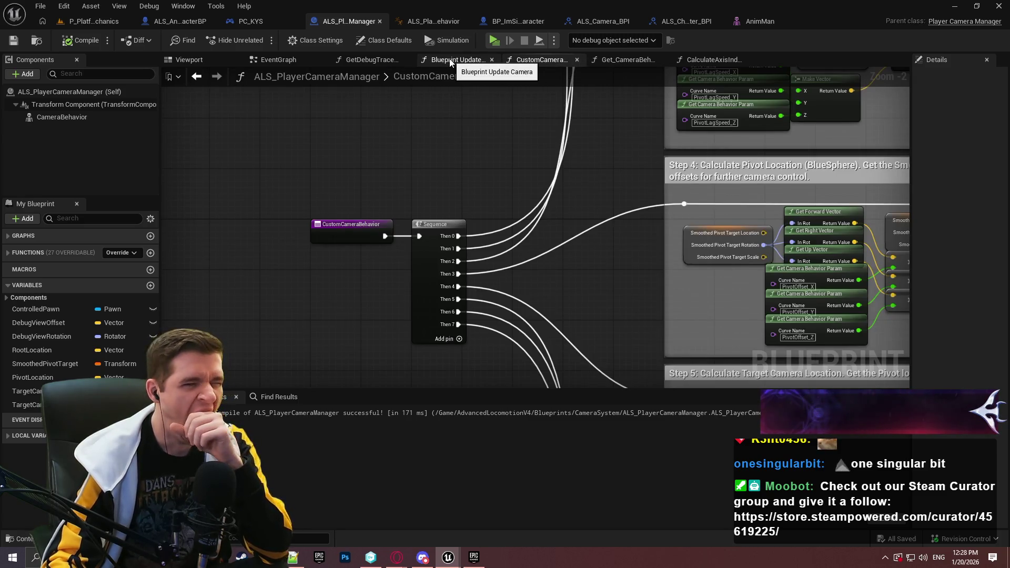
click(32, 253)
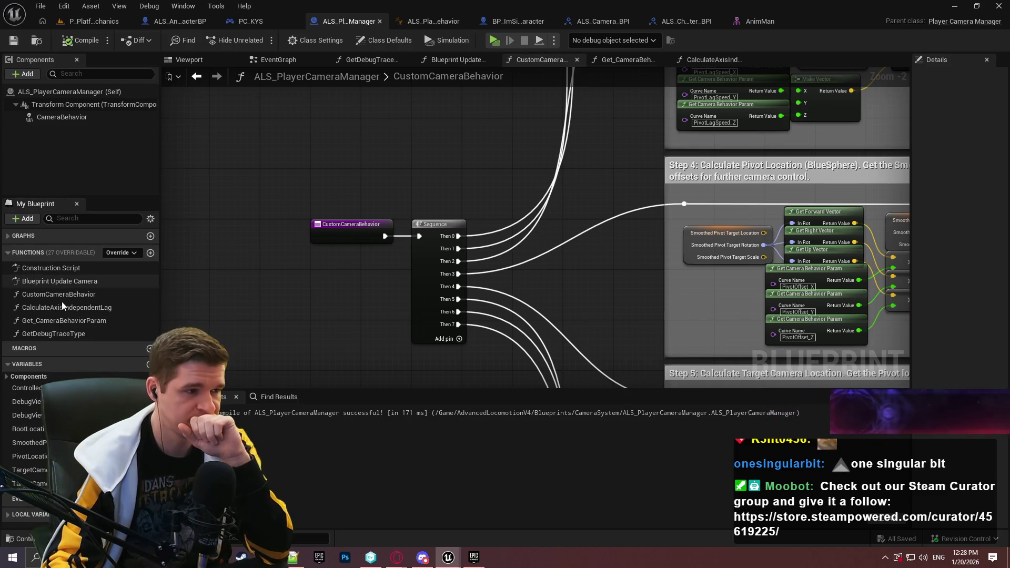
double_click(76, 282)
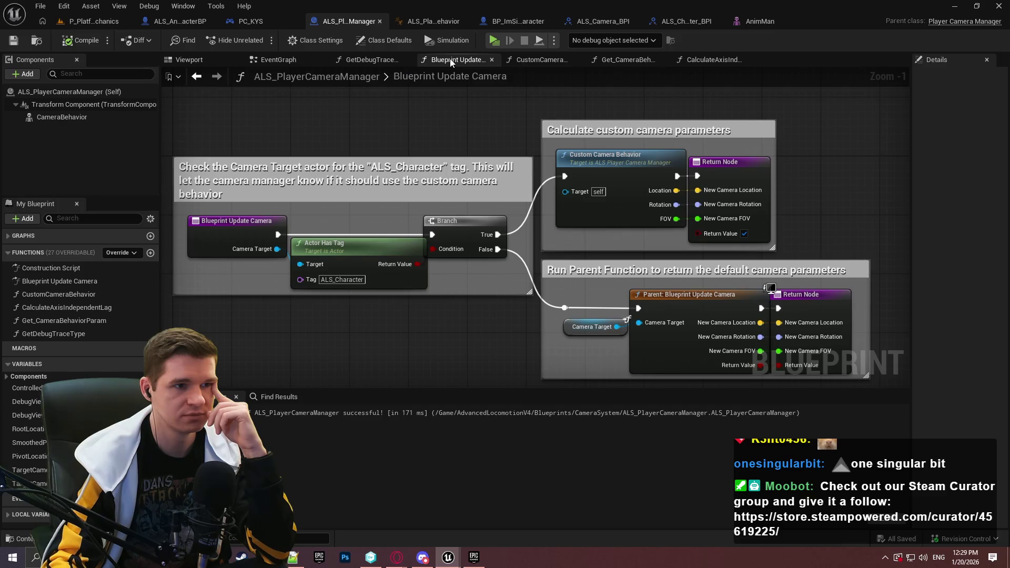
click(426, 22)
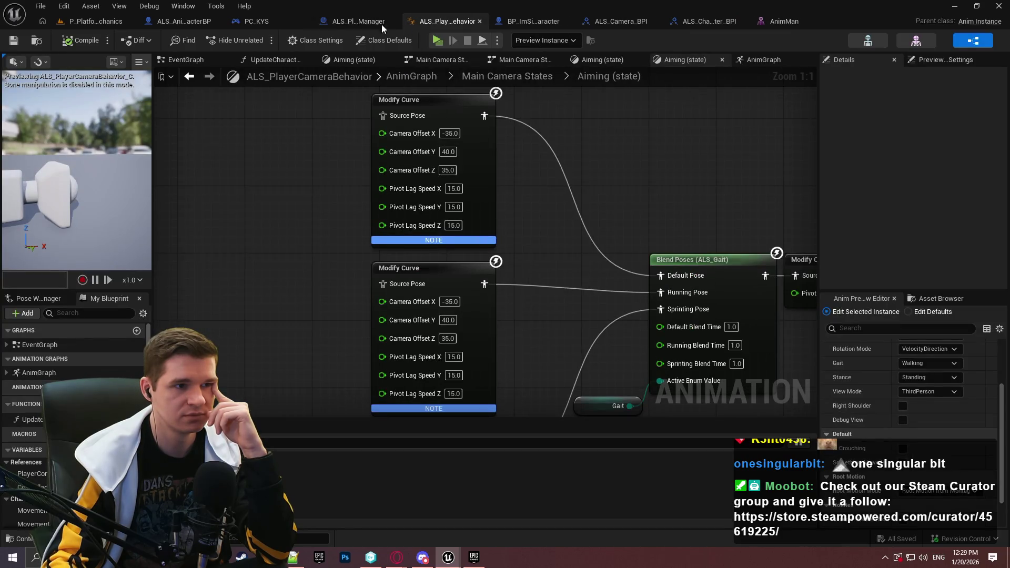
- Look through the camera manager and ALS_AnimMan_CharacterBP tabs, then open BP_ImSimBaseCharacter's PlayerInputGraph
click(345, 20)
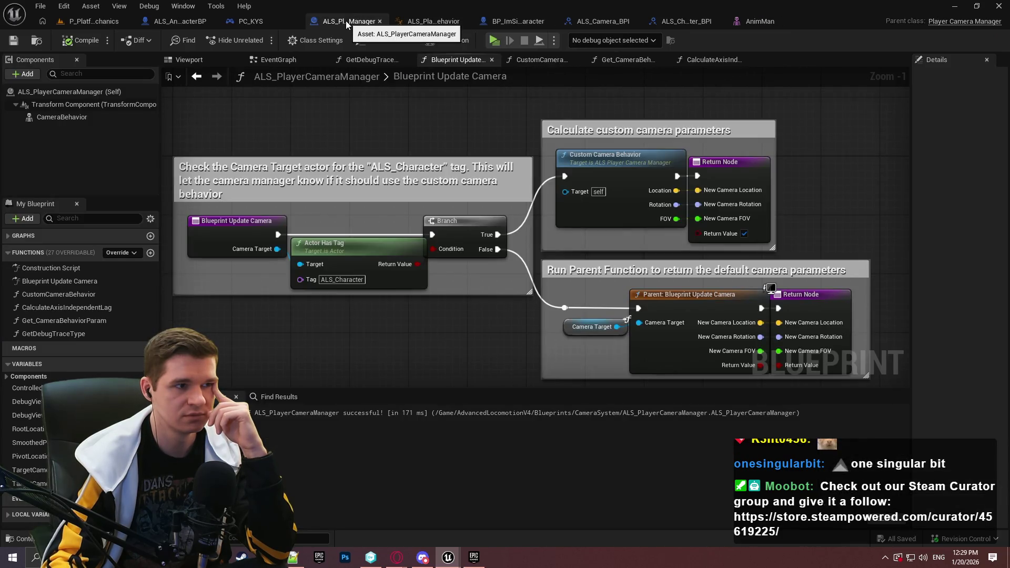
click(198, 20)
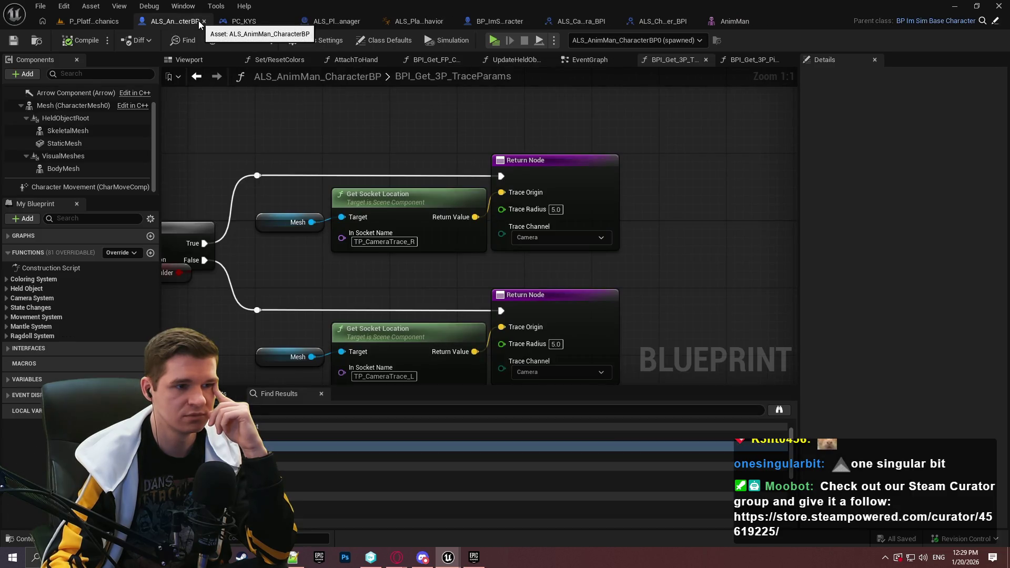
mouse_move(444, 77)
mouse_down()
mouse_move(523, 74)
mouse_move(470, 92)
mouse_move(316, 77)
mouse_move(484, 87)
mouse_up()
click(589, 66)
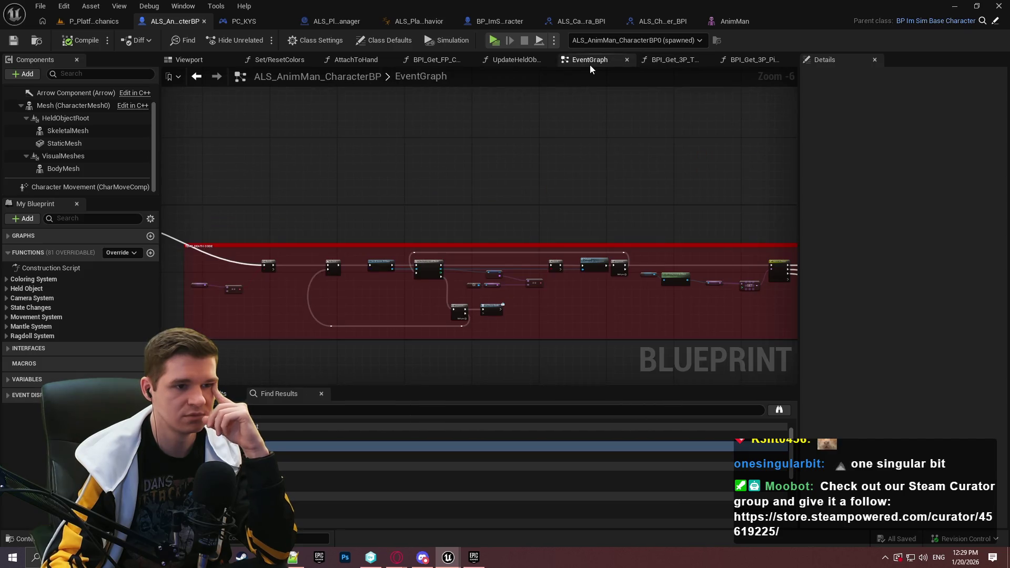
click(11, 237)
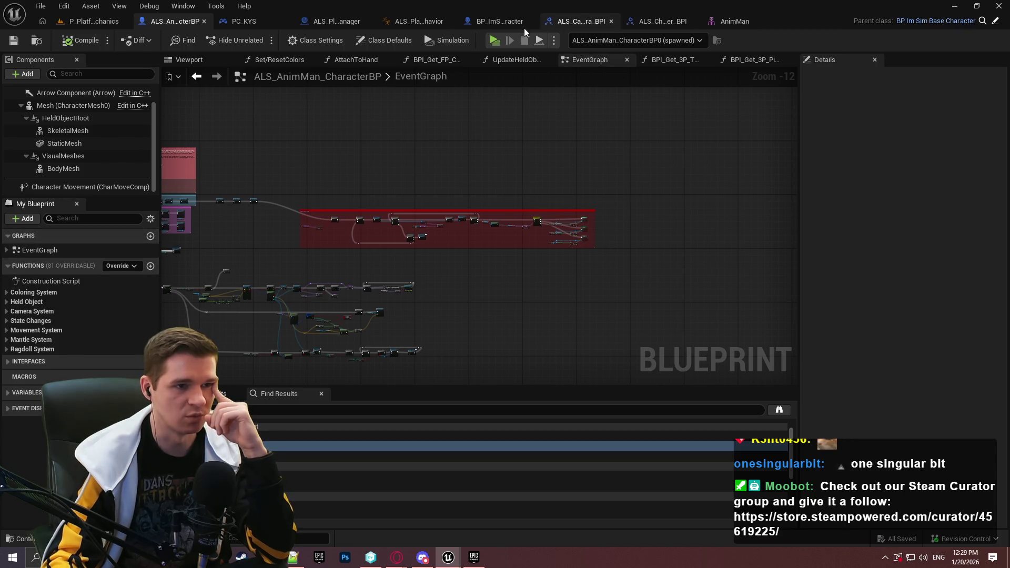
click(518, 26)
click(39, 278)
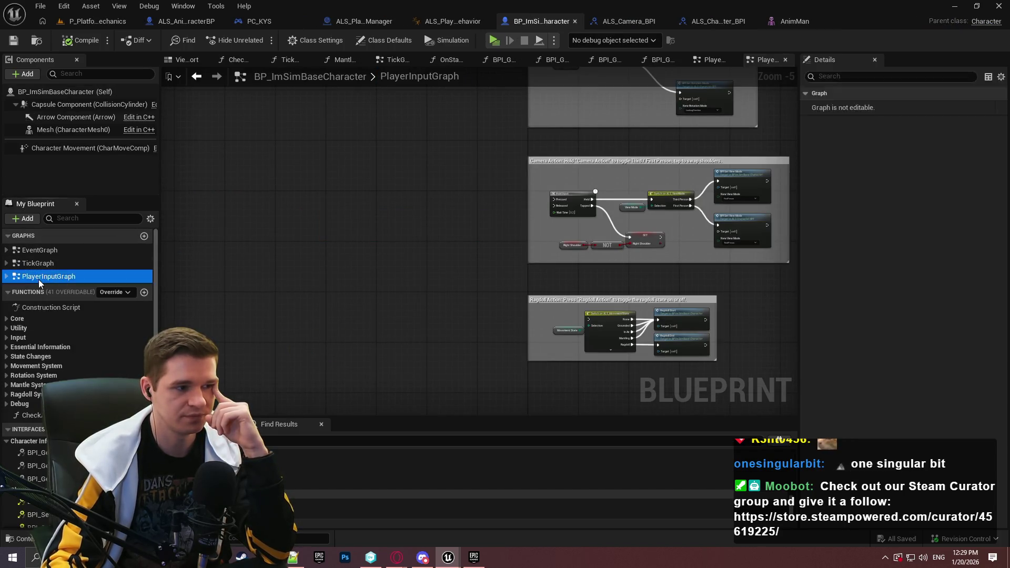
- Pan the input graph to the BPI Set View Mode nodes and clear space above Camera Action
scroll(464, 215, up, 2)
scroll(463, 210, down, 2)
mouse_move(482, 223)
mouse_down()
mouse_move(394, 266)
mouse_move(302, 269)
mouse_up()
scroll(434, 308, up, 5)
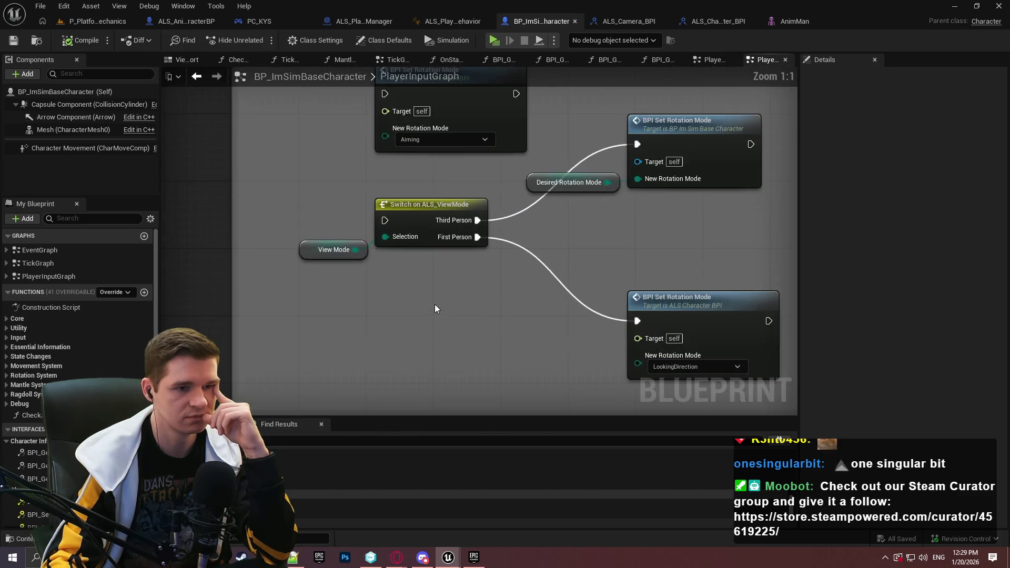
scroll(437, 256, down, 6)
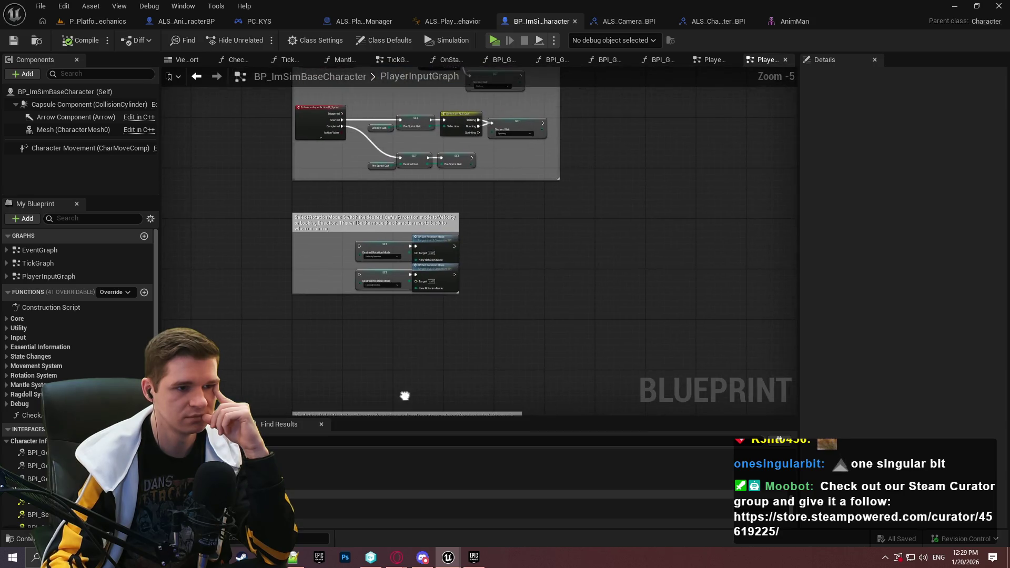
scroll(356, 249, up, 2)
scroll(352, 276, down, 1)
mouse_move(352, 276)
mouse_down()
mouse_move(302, 483)
mouse_move(339, 133)
mouse_move(380, 397)
mouse_move(426, 414)
mouse_move(455, 327)
mouse_up()
scroll(376, 389, up, 4)
scroll(373, 379, down, 1)
scroll(455, 327, up, 1)
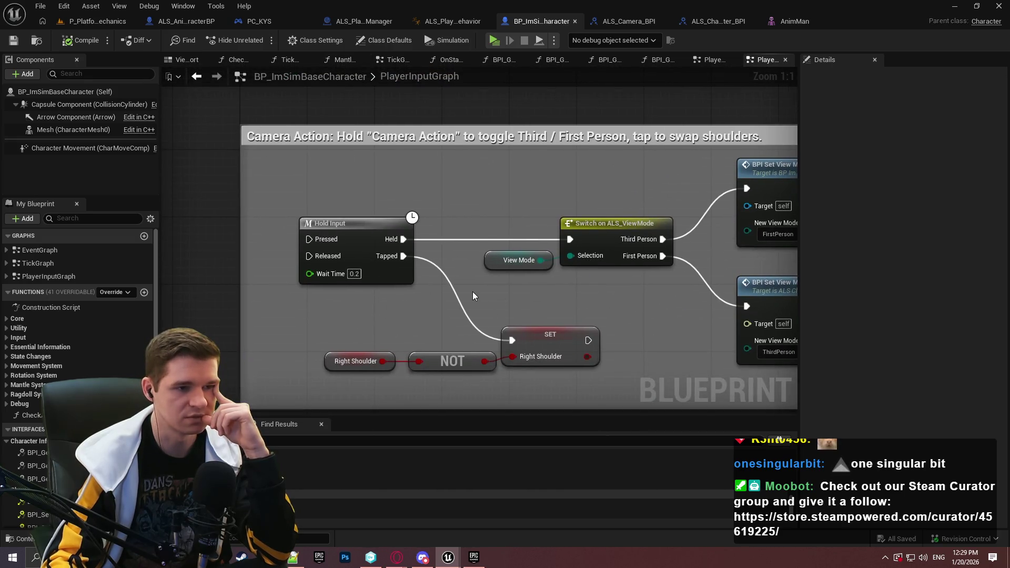
drag(405, 279, 394, 289)
drag(370, 180, 402, 226)
- Add a Debug Key Y event and wire its Released pin to the first-person Set View Mode
right_click(402, 226)
text(debug key)
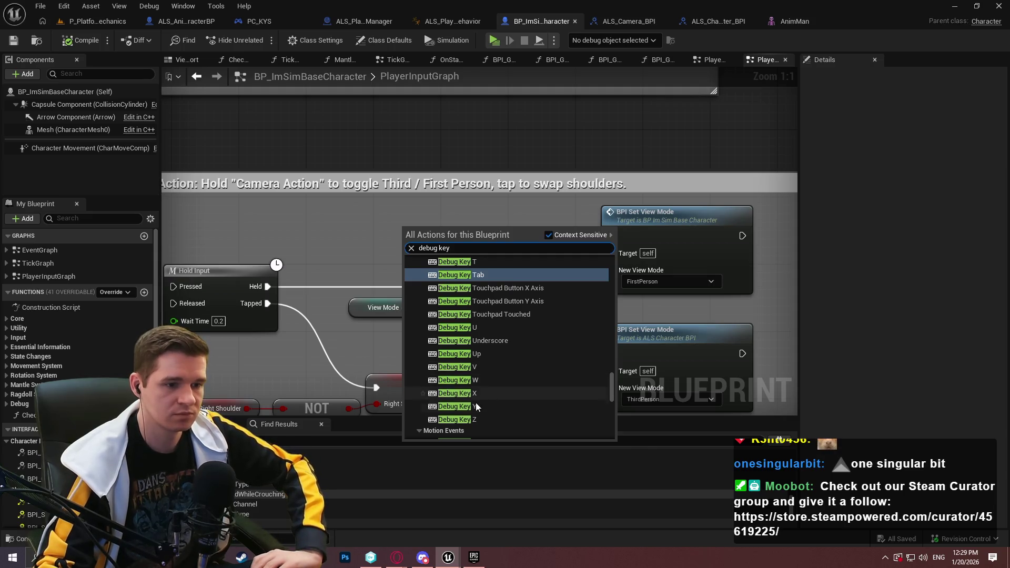
click(475, 404)
mouse_move(534, 251)
mouse_down()
mouse_move(381, 211)
mouse_move(614, 247)
mouse_move(611, 236)
mouse_up()
key(Escape)
click(494, 40)
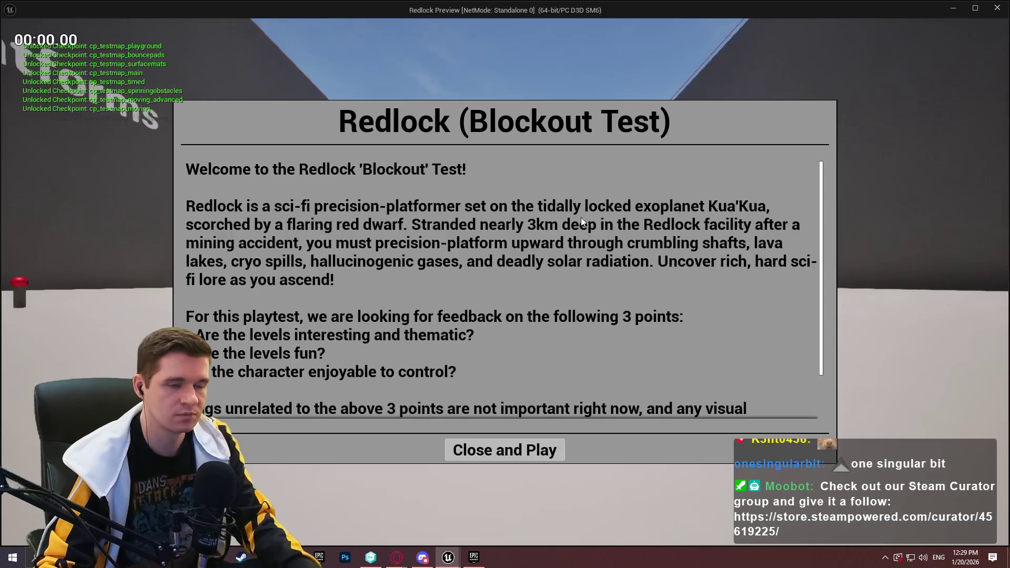
click(525, 451)
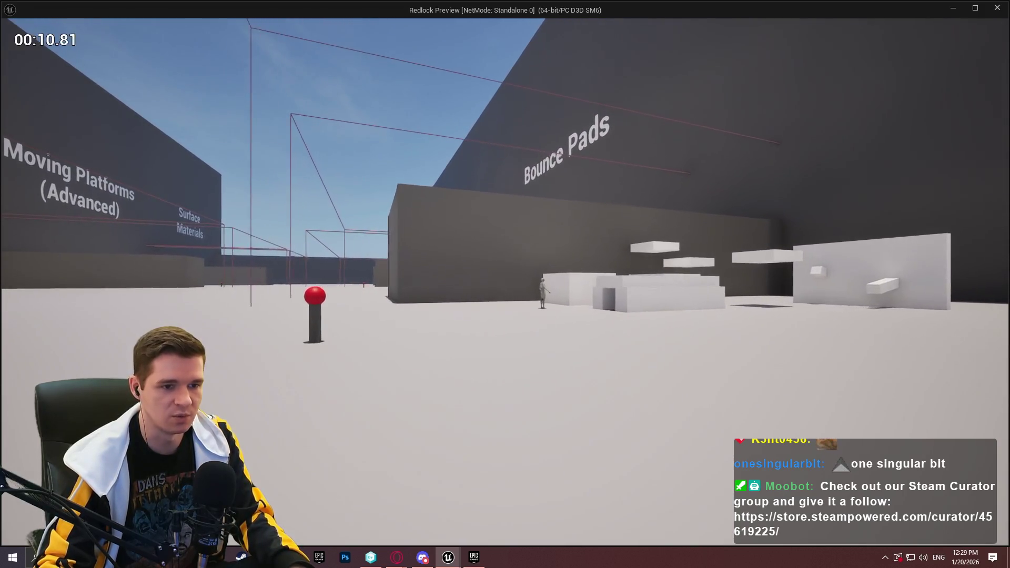
key(w)
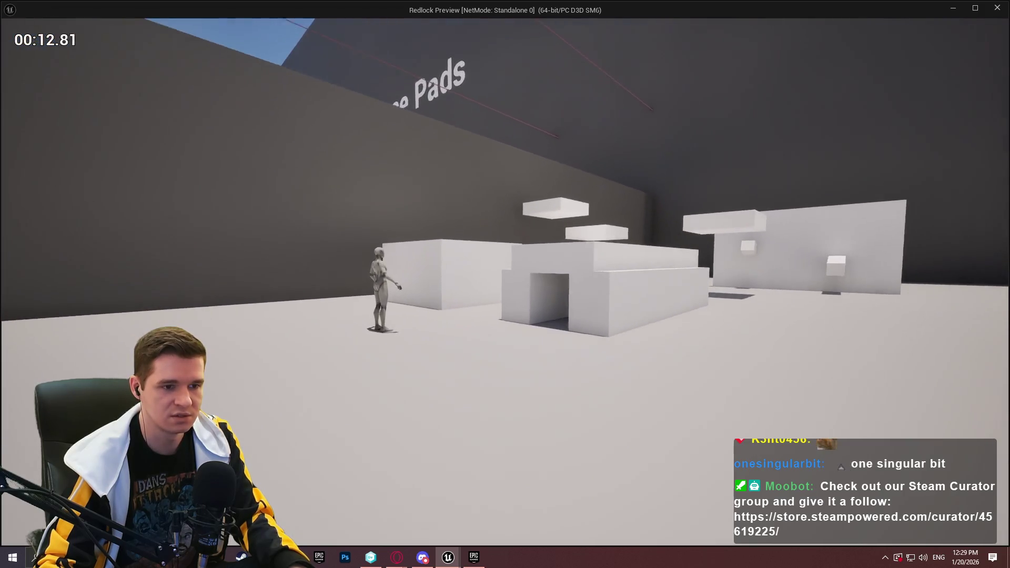
key(w)
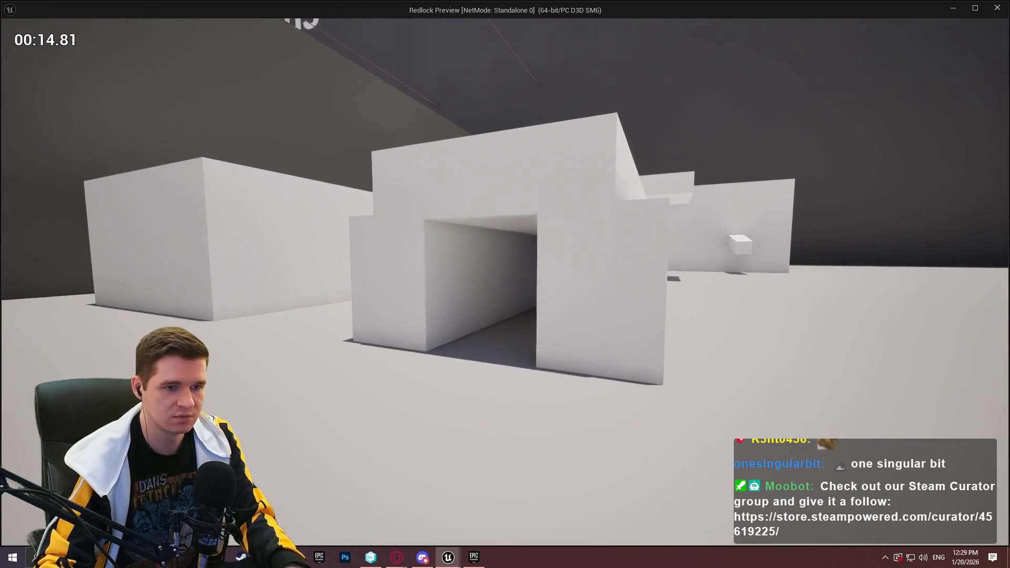
key(w)
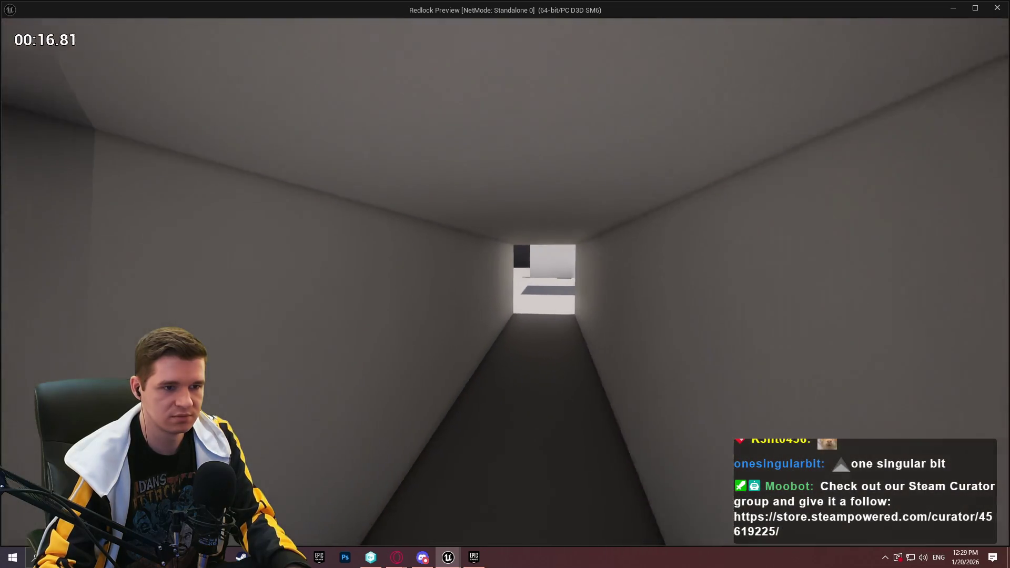
key(w)
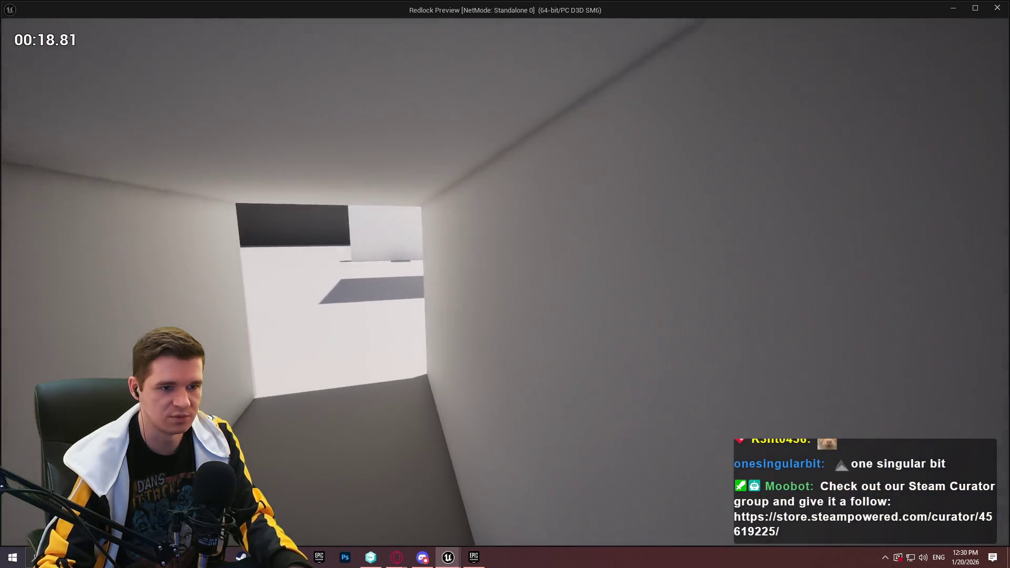
key(w)
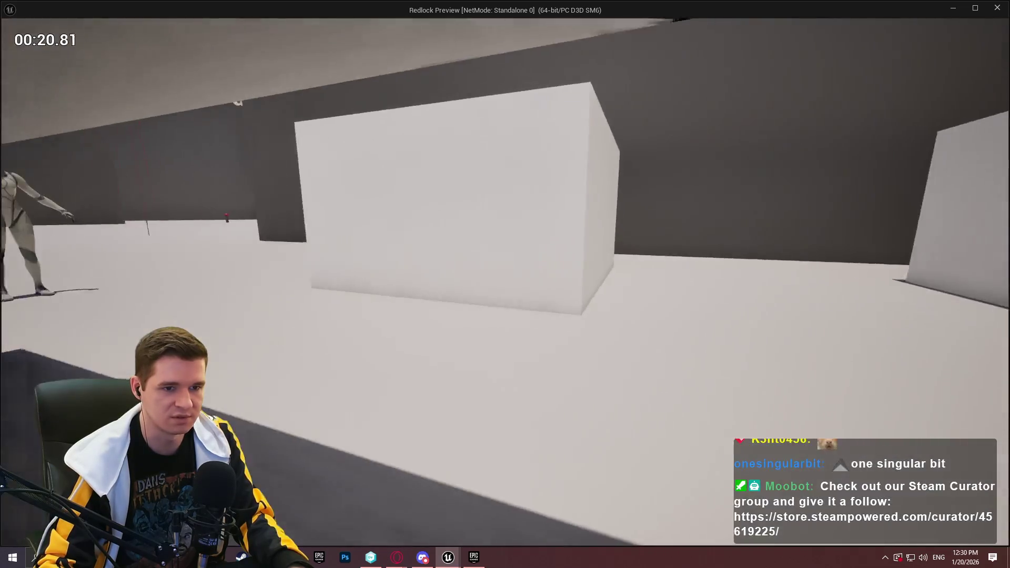
key(w)
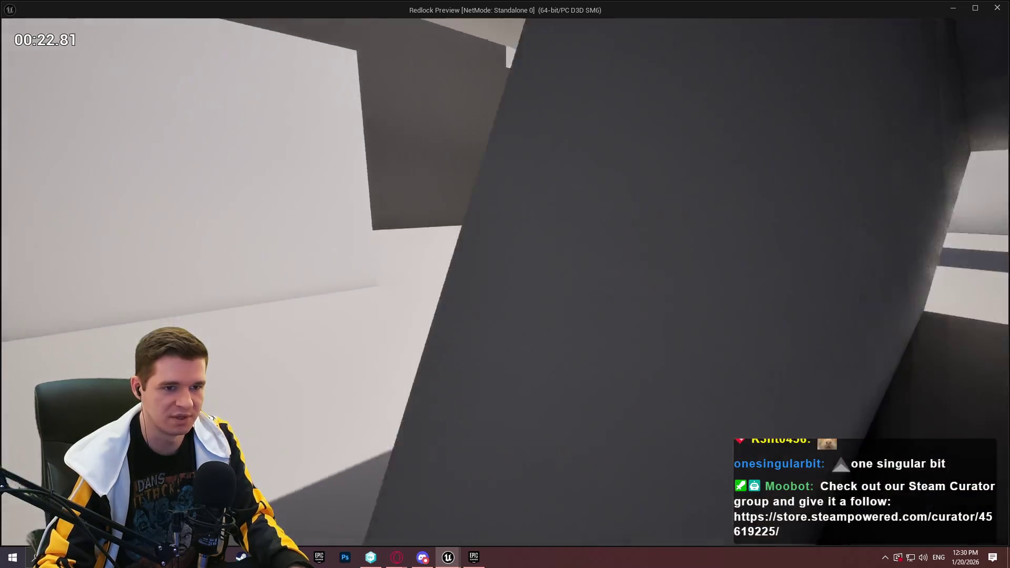
key(w)
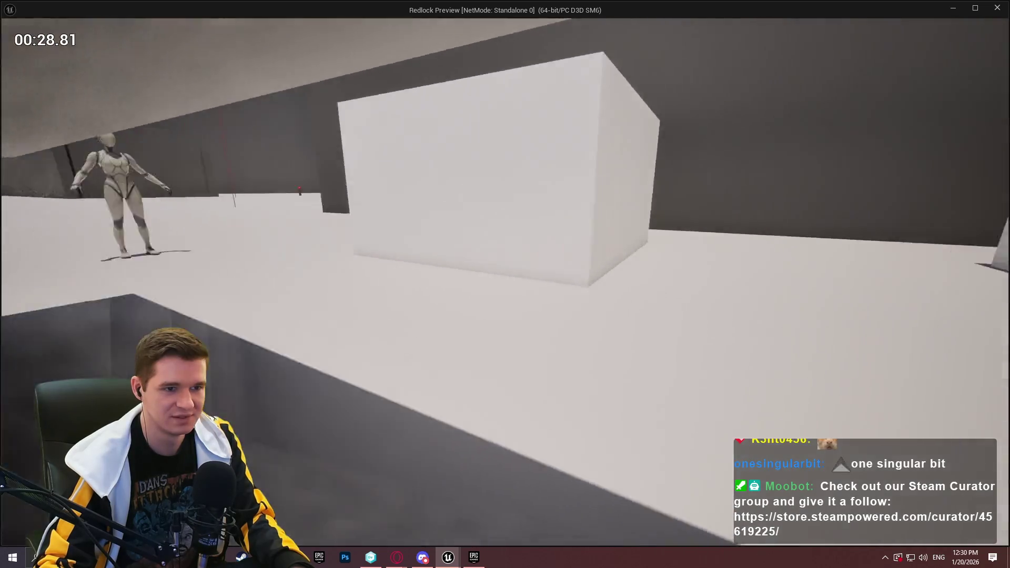
key(w)
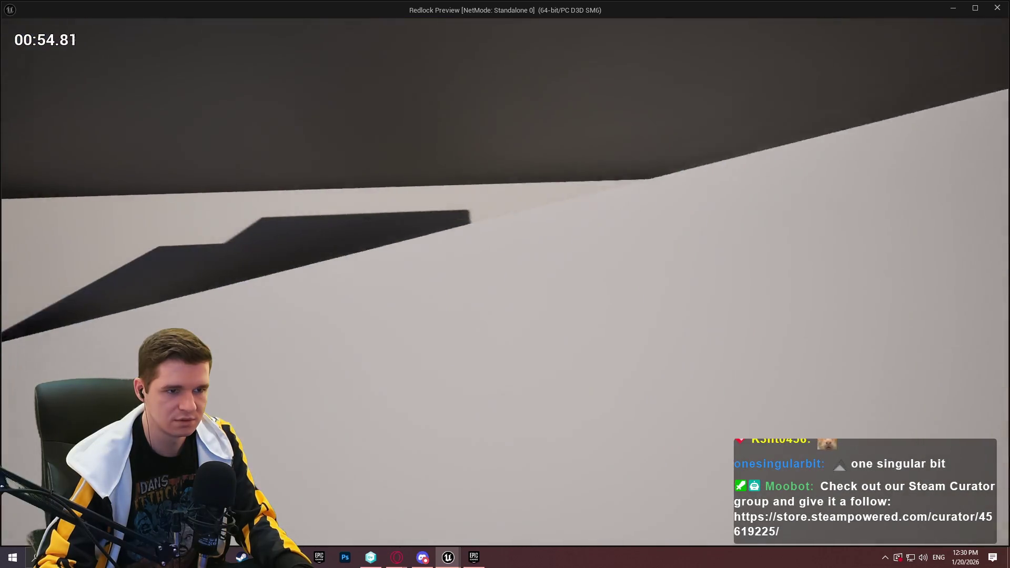
key(Escape)
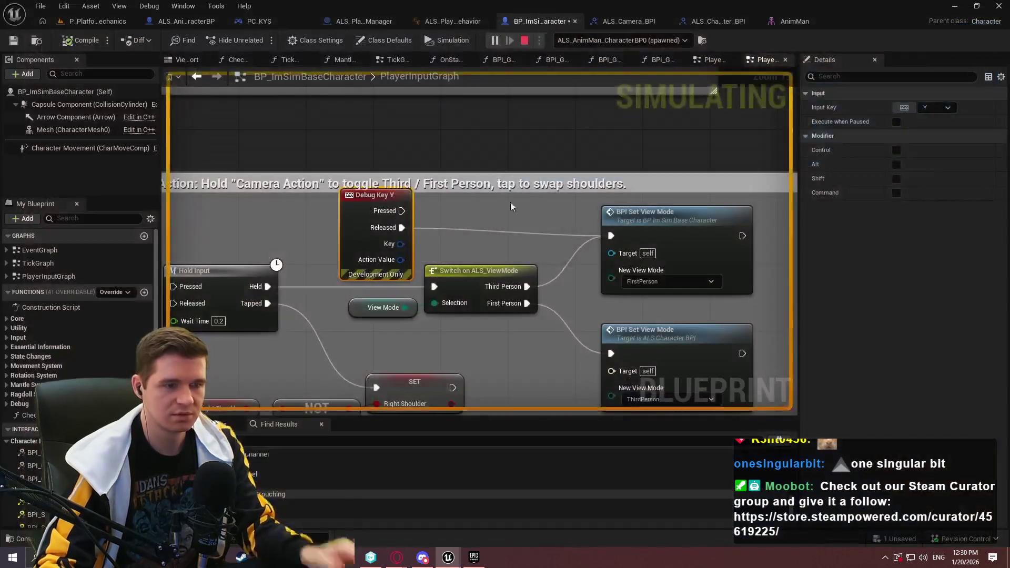
- Back up the FP_Camera socket's original location by pasting it into a new note tab
click(794, 21)
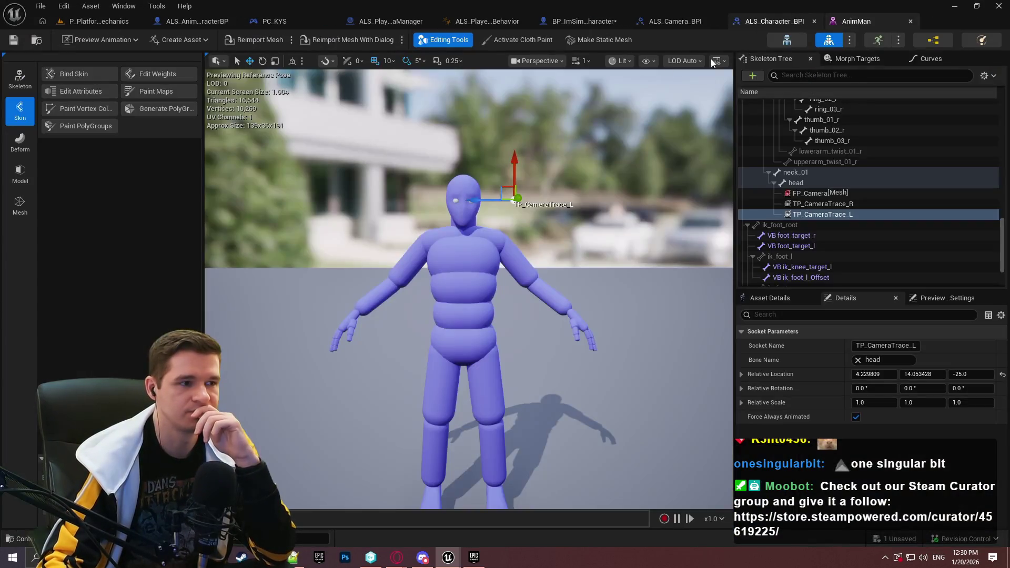
click(810, 193)
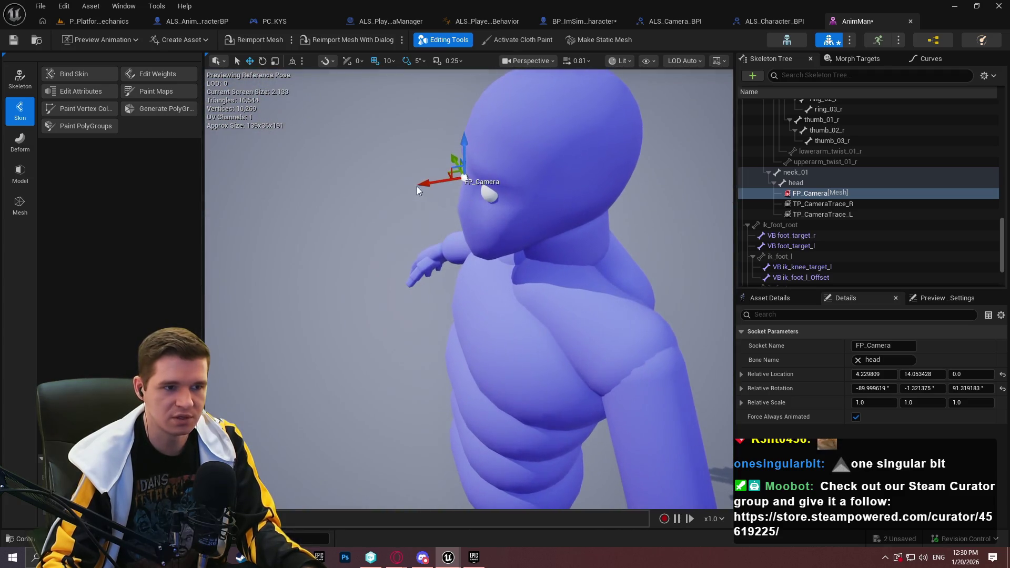
drag(464, 178, 503, 174)
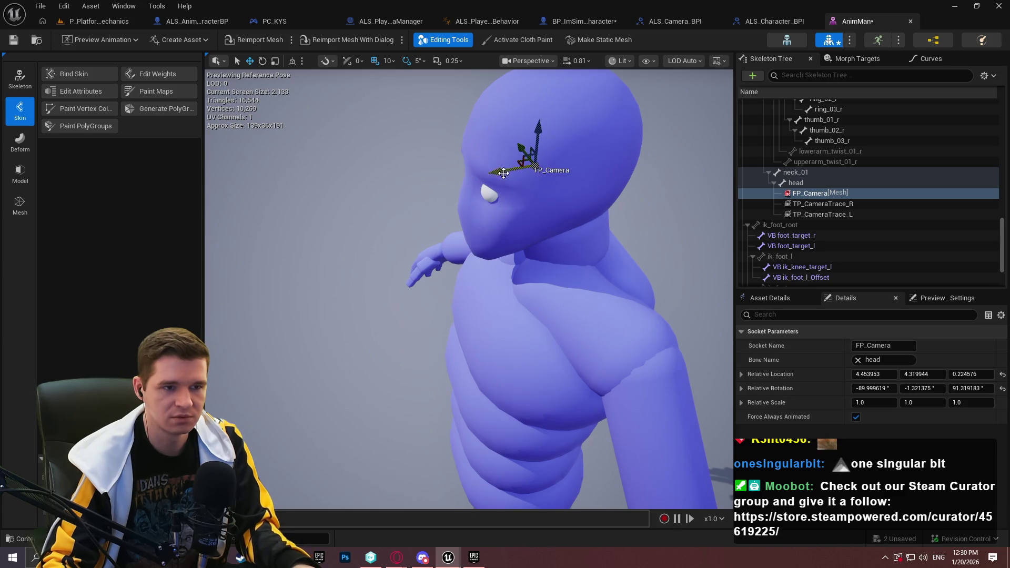
key(ctrl+z)
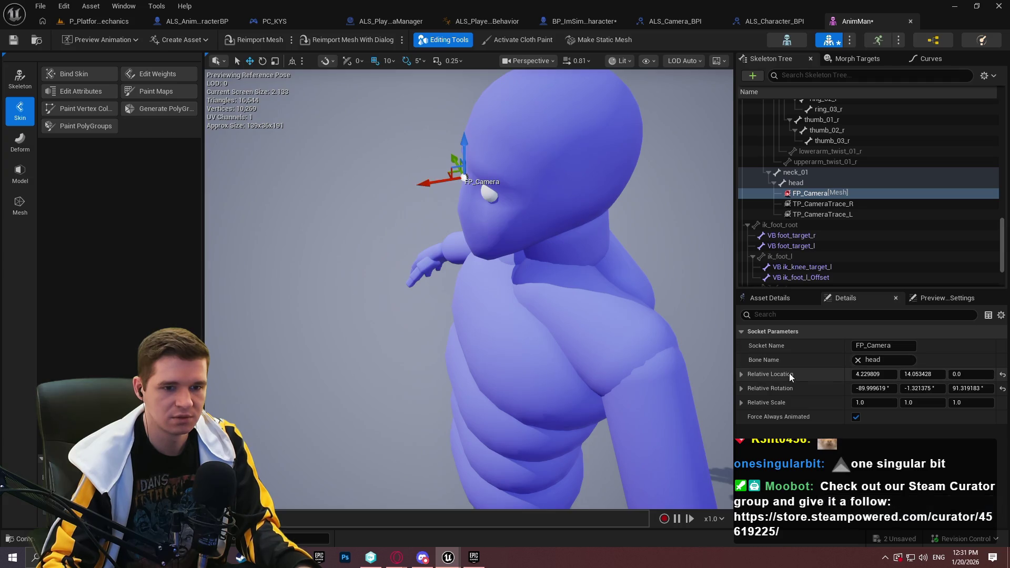
key(alt+Tab)
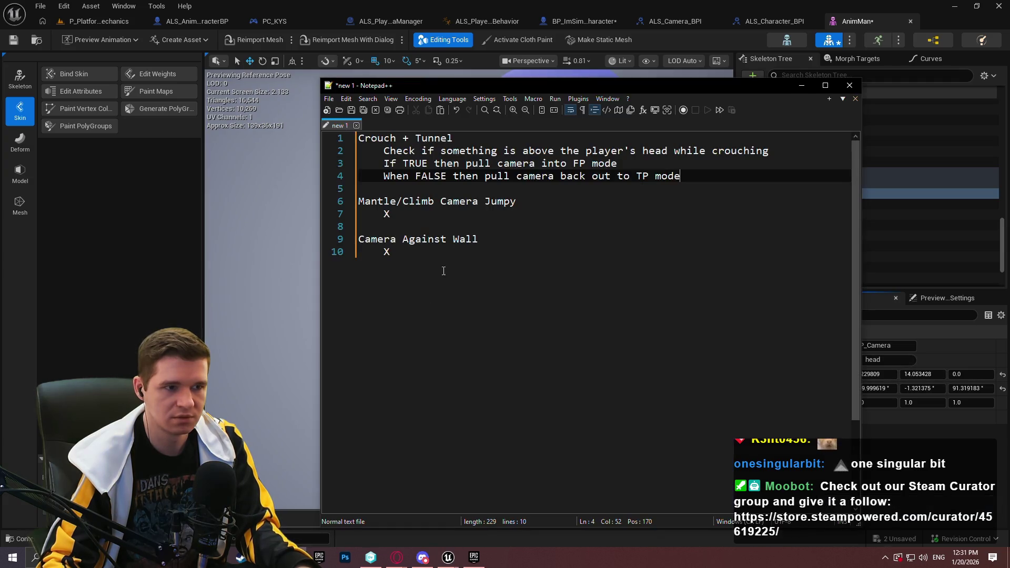
double_click(453, 128)
text((X=4.229809,Y=14.053428,Z=0.000000))
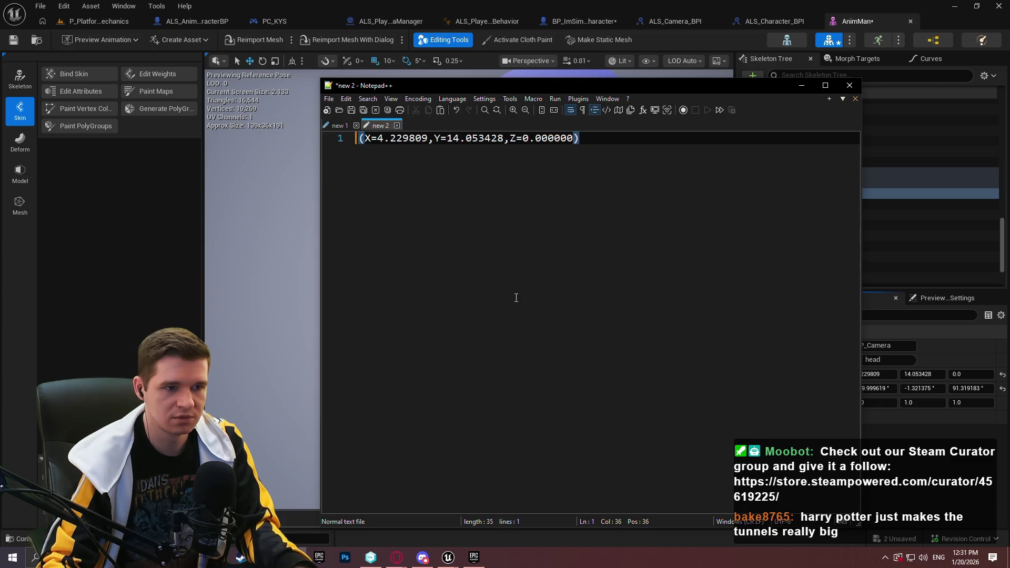
- Nudge the FP_Camera socket to Y 10.859934 and launch a standalone playtest
click(191, 279)
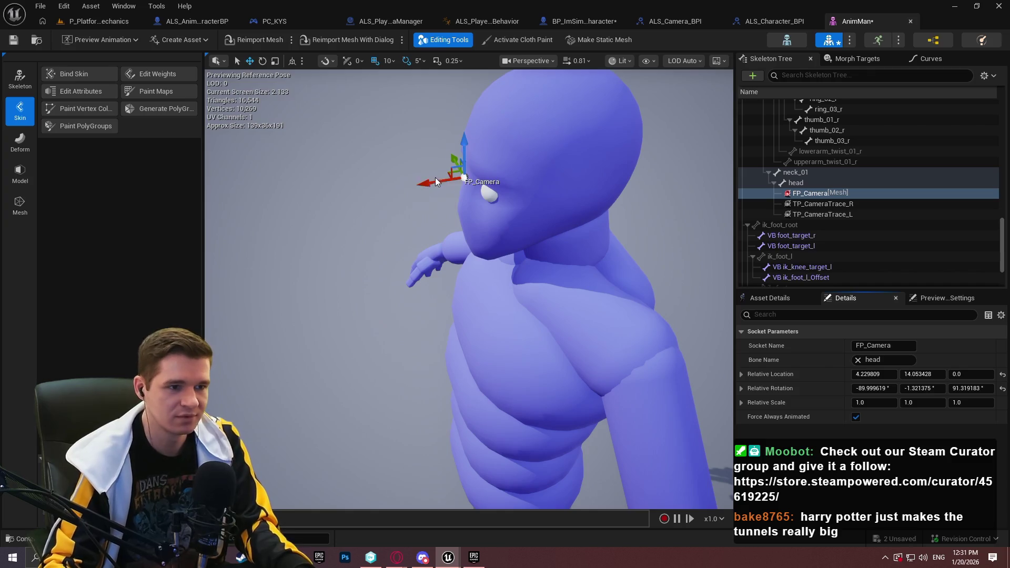
drag(433, 181, 455, 171)
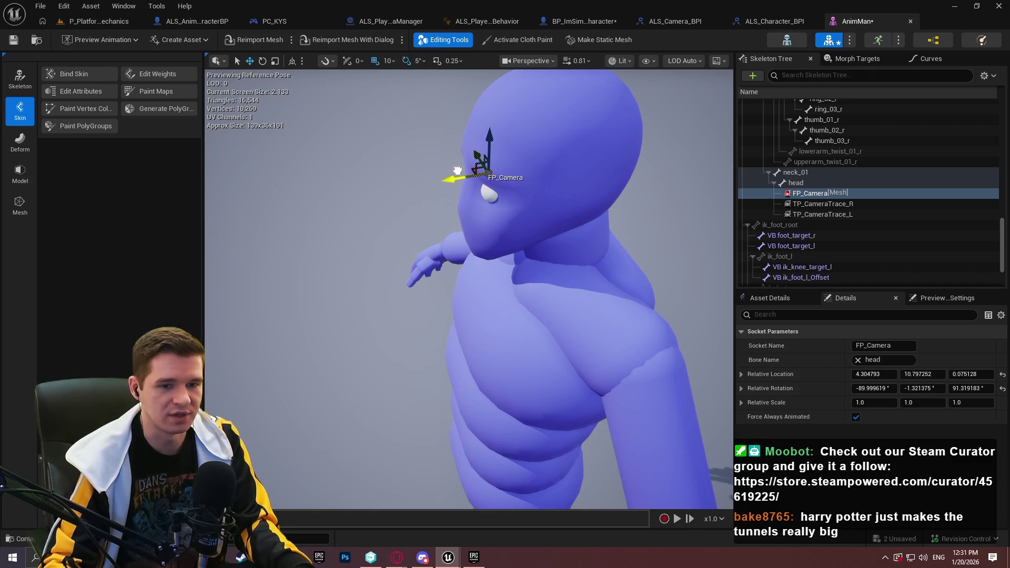
click(98, 23)
click(259, 41)
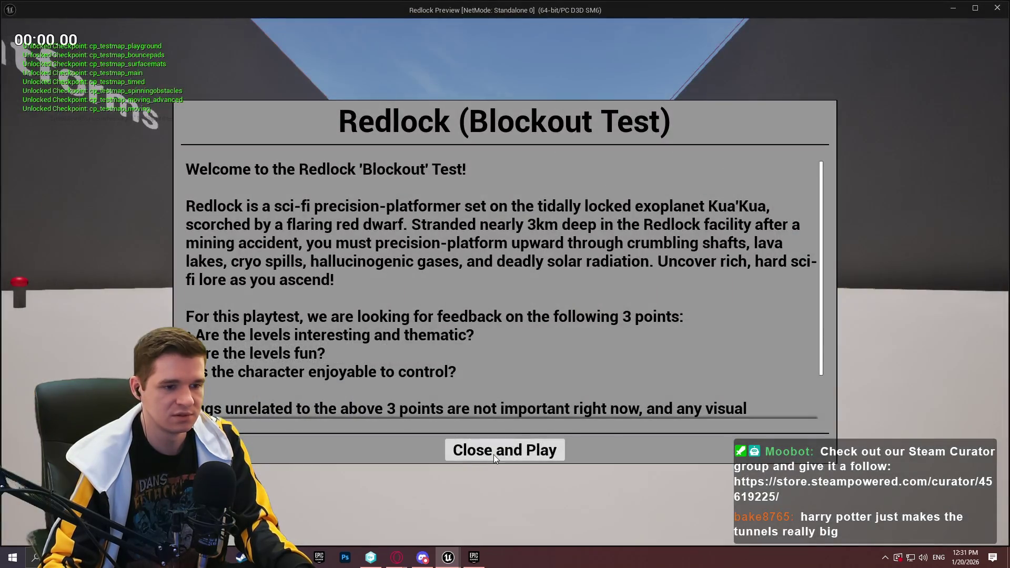
- Walk through the tunnels in first person, stop the playtest, and return to the blueprint tabs
click(494, 454)
key(w)
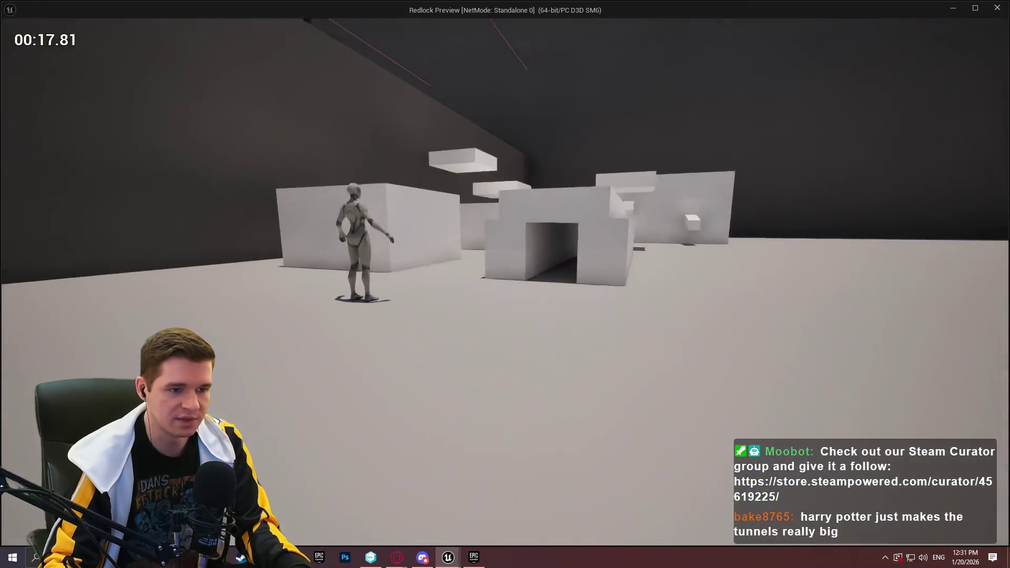
key(w)
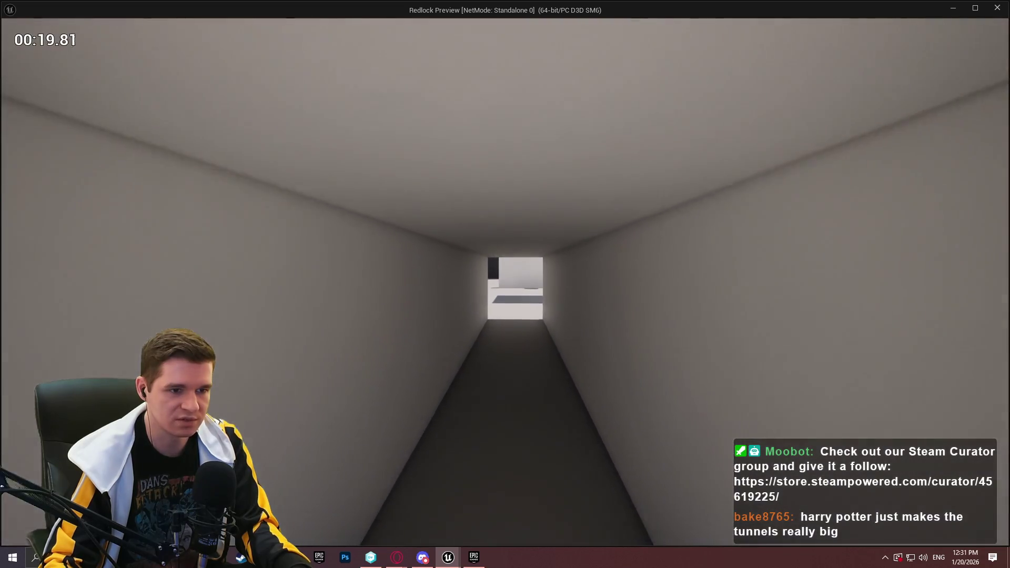
key(w)
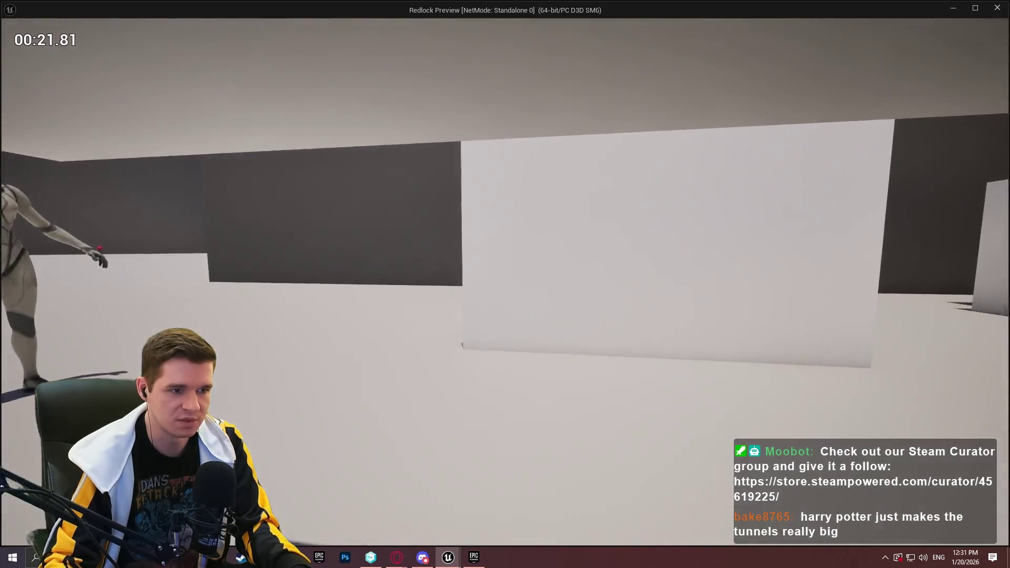
key(w)
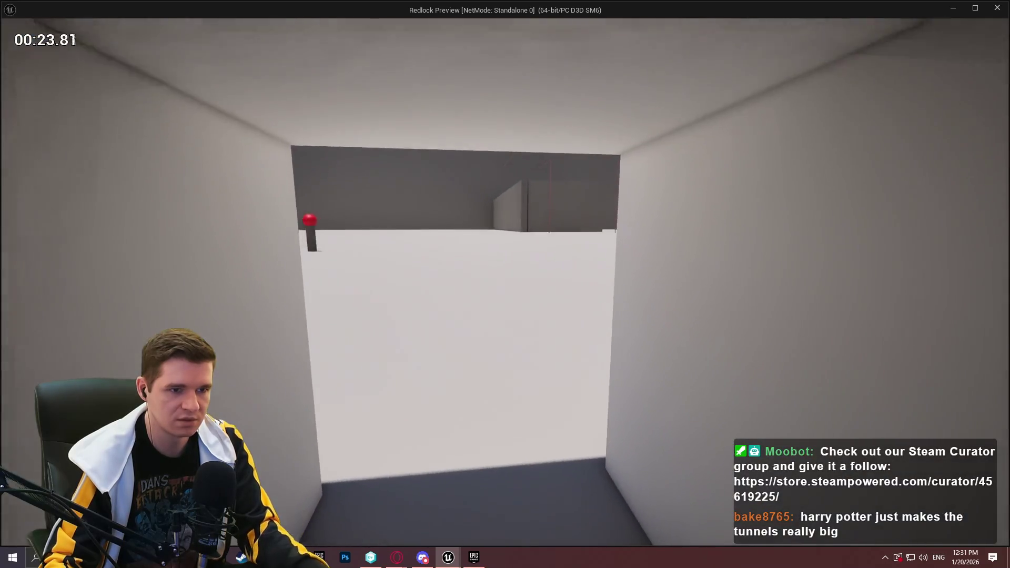
key(Escape)
click(585, 23)
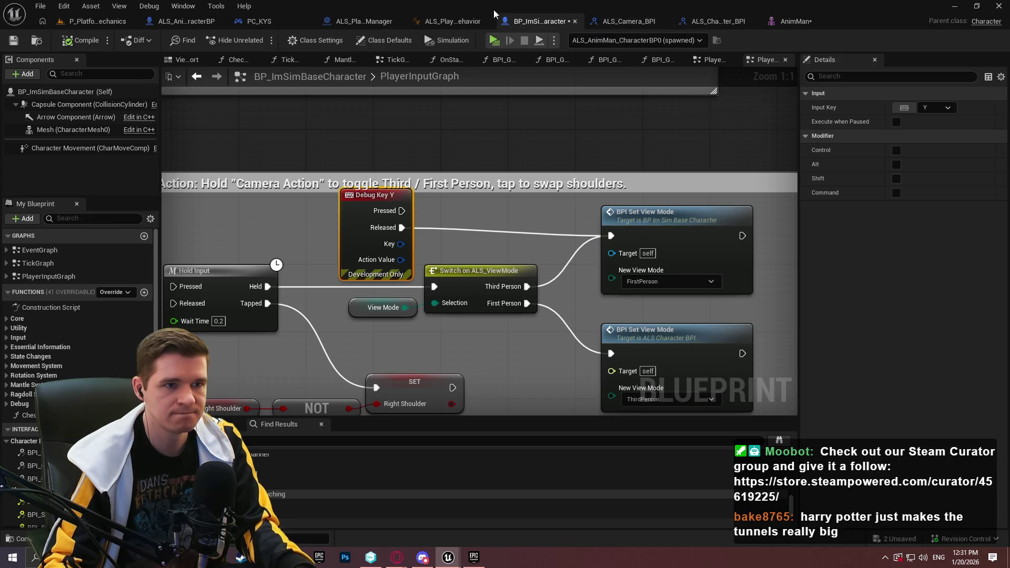
click(685, 23)
- Shift the FP_Camera socket to the side of the head and run a standalone first-person playtest
click(780, 21)
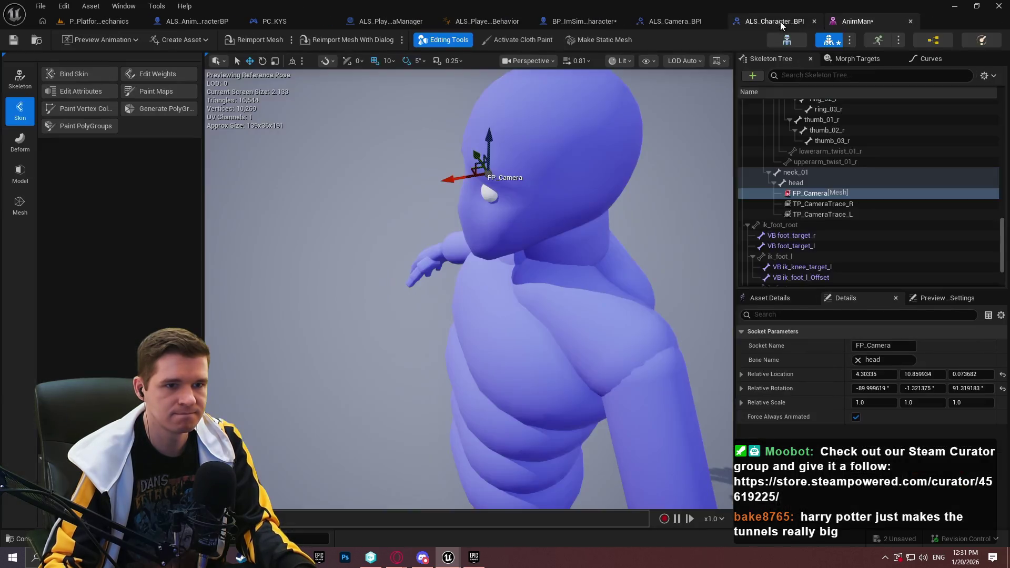
drag(453, 179, 597, 160)
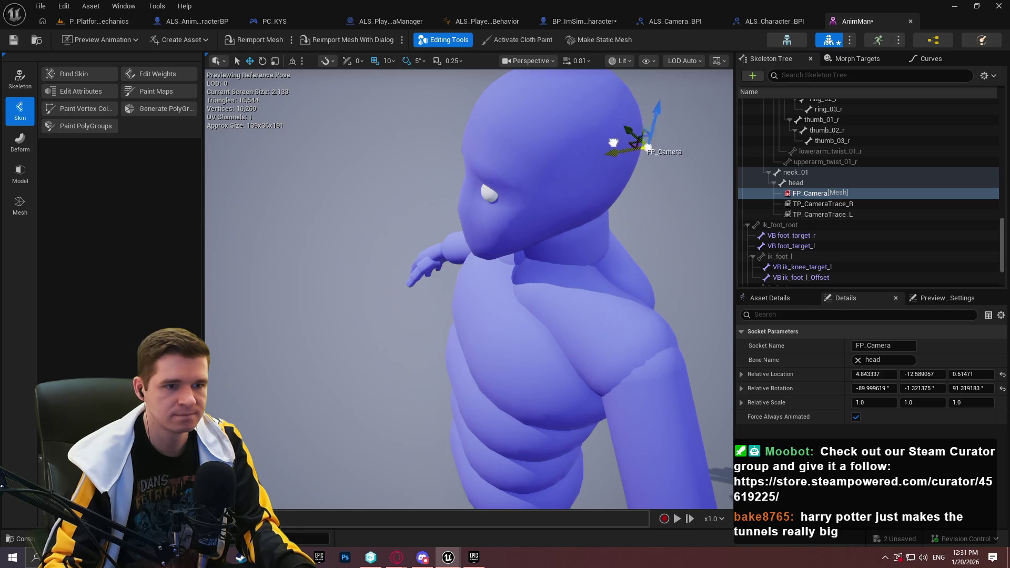
click(100, 21)
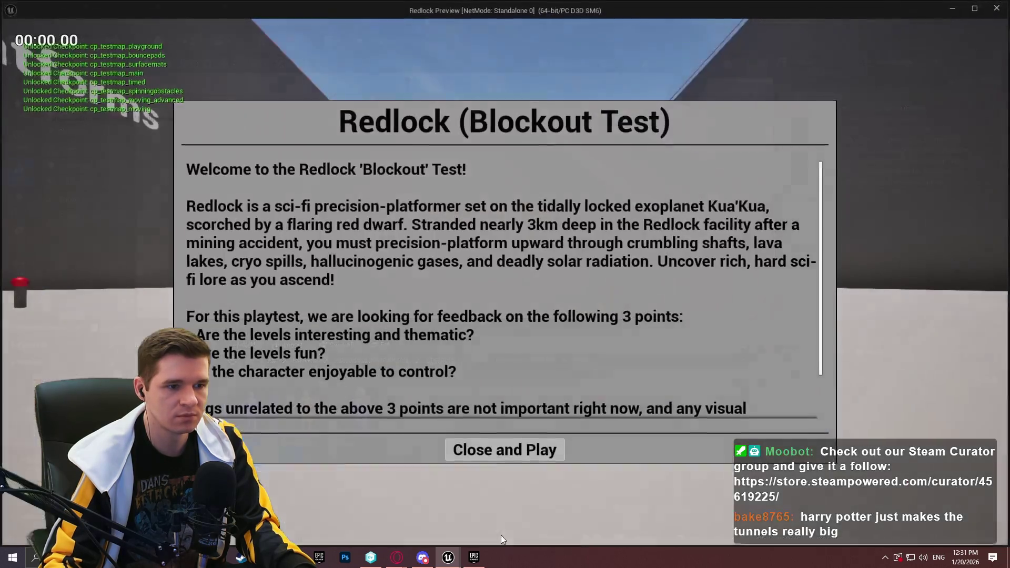
click(497, 456)
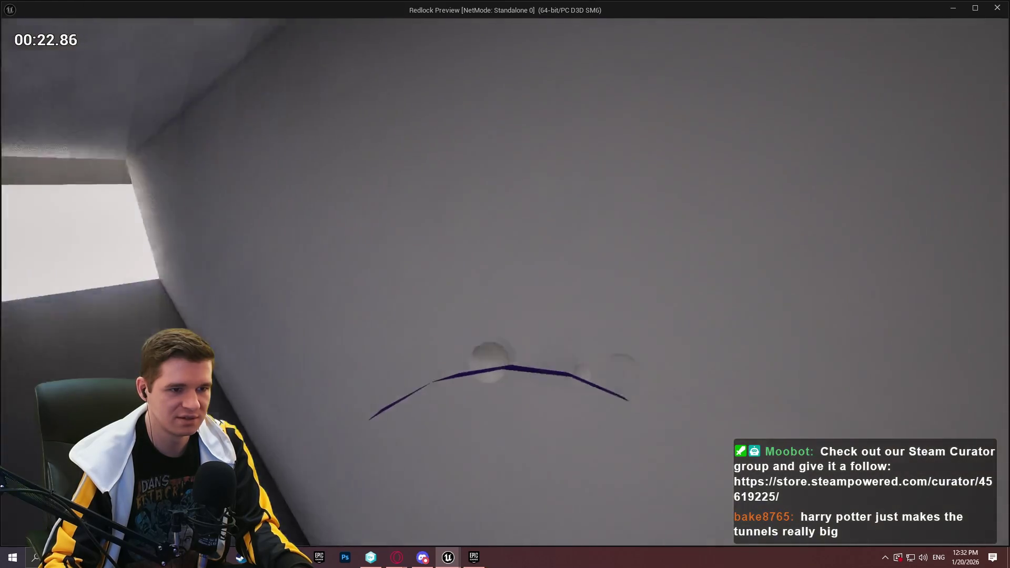
key(alt+Tab)
key(Escape)
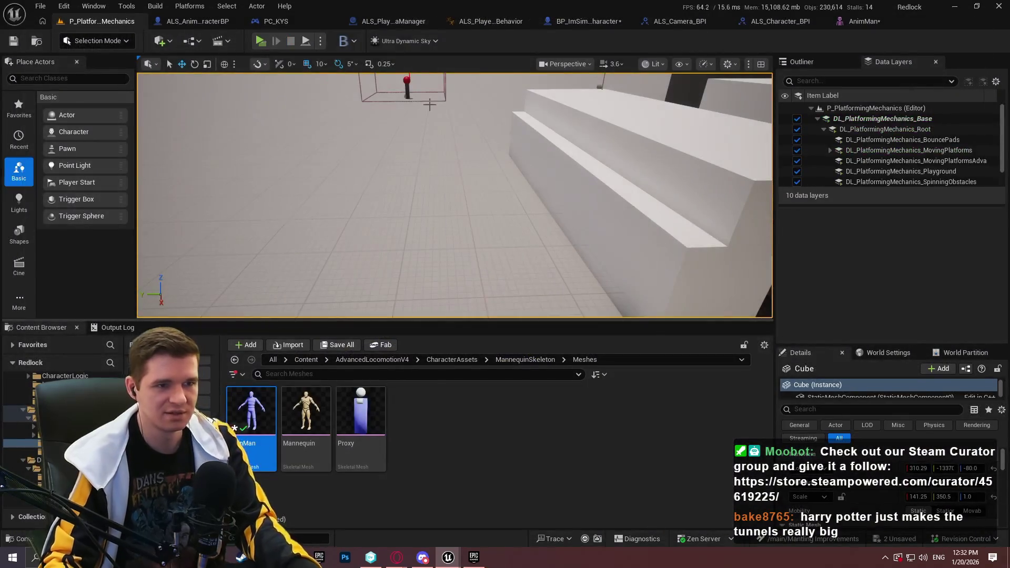
- Move the FP_Camera socket onto the forehead in the AnimMan mesh editor
click(588, 26)
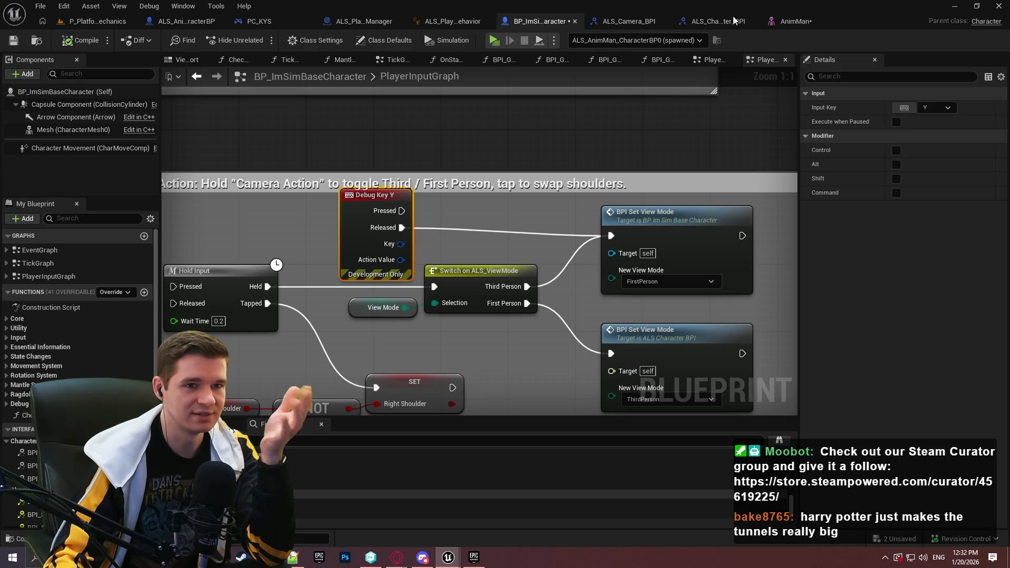
click(794, 21)
drag(635, 151, 541, 163)
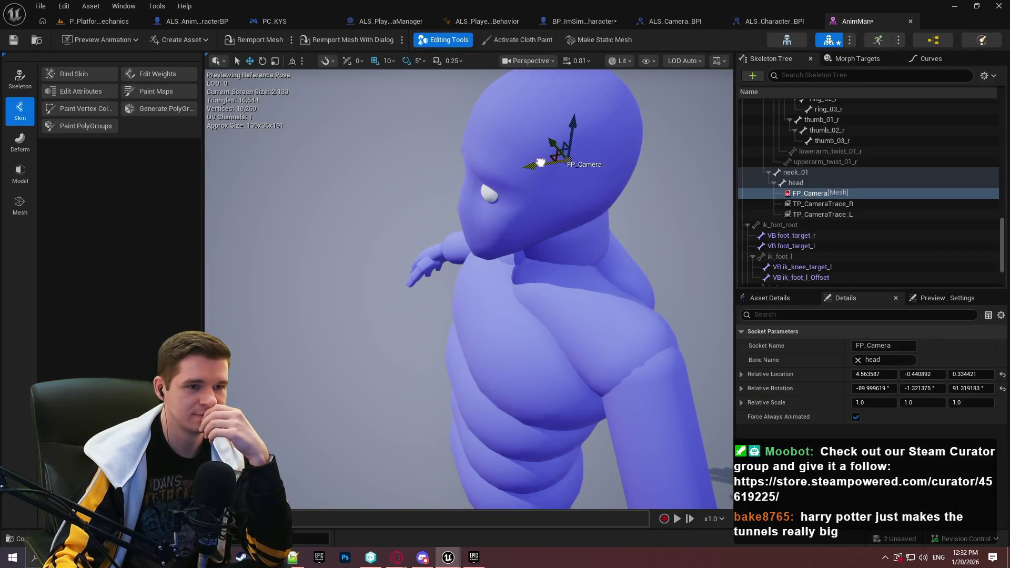
- Playtest running and jumping through the course, then return to the character's input graph
click(90, 22)
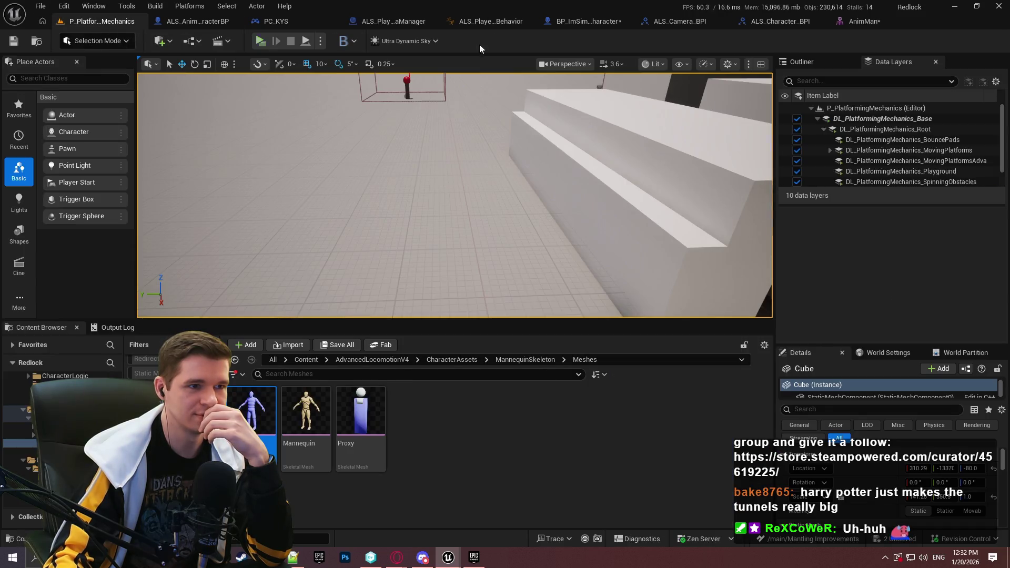
click(260, 40)
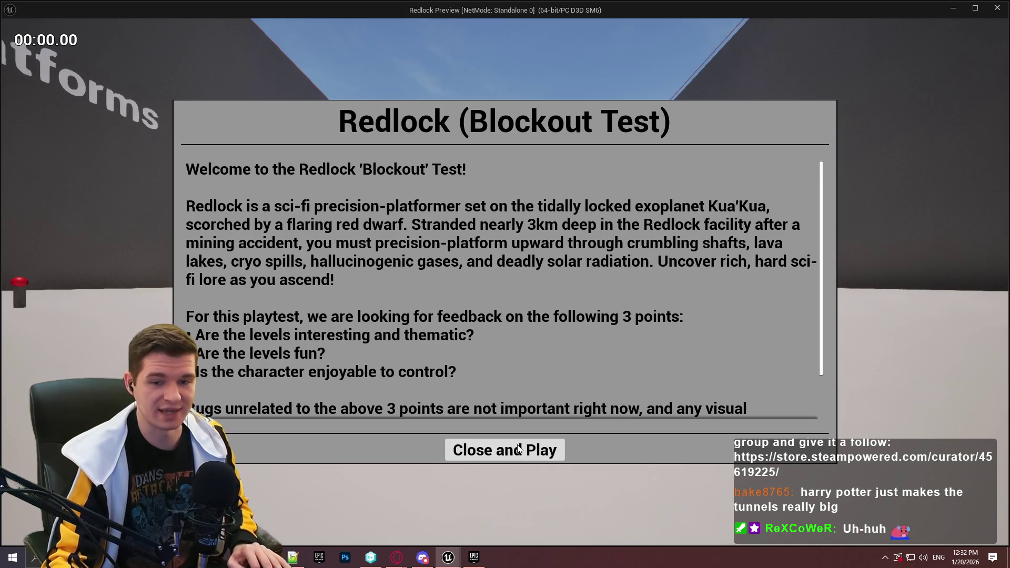
click(519, 451)
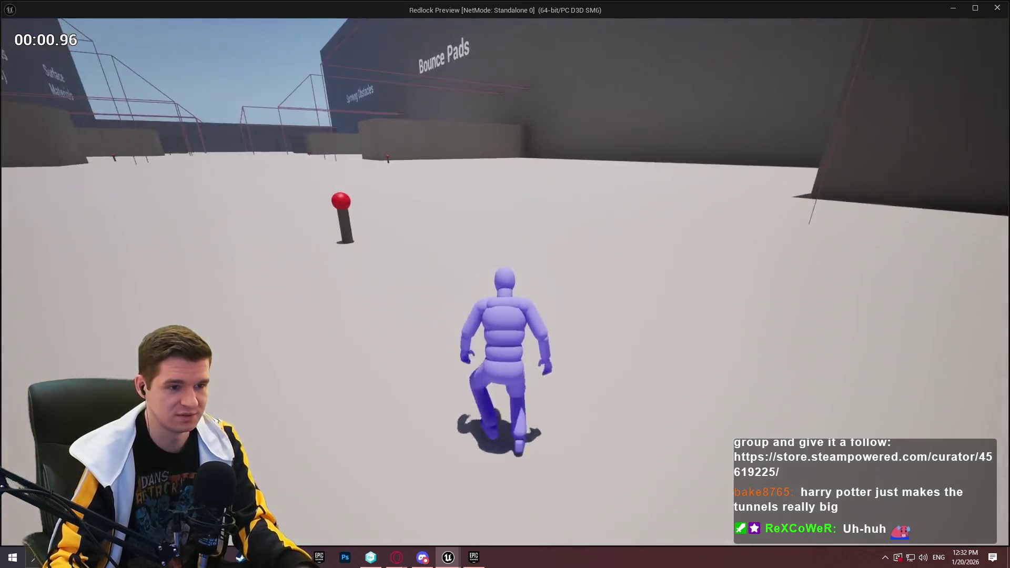
key(space)
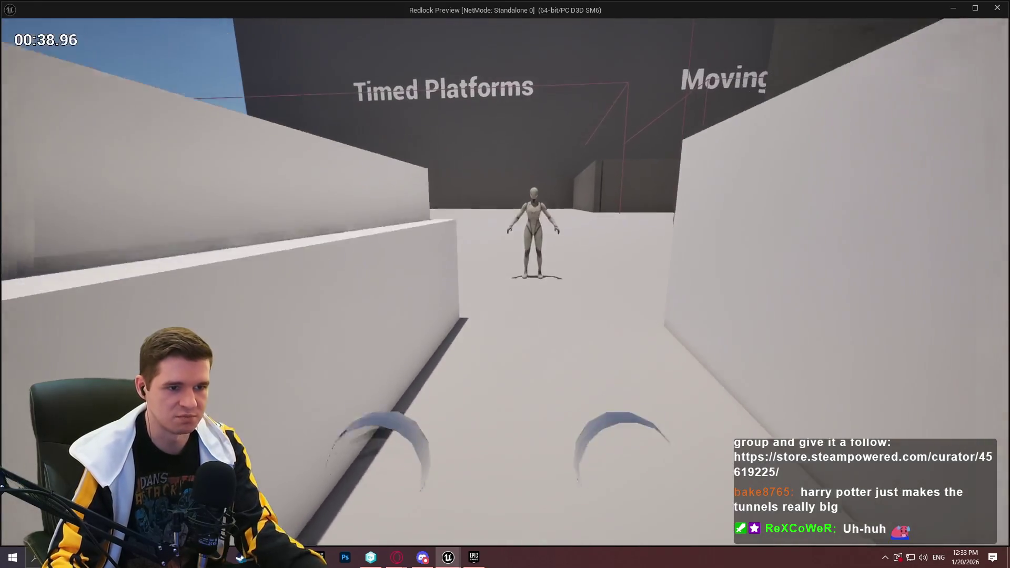
key(Escape)
click(583, 21)
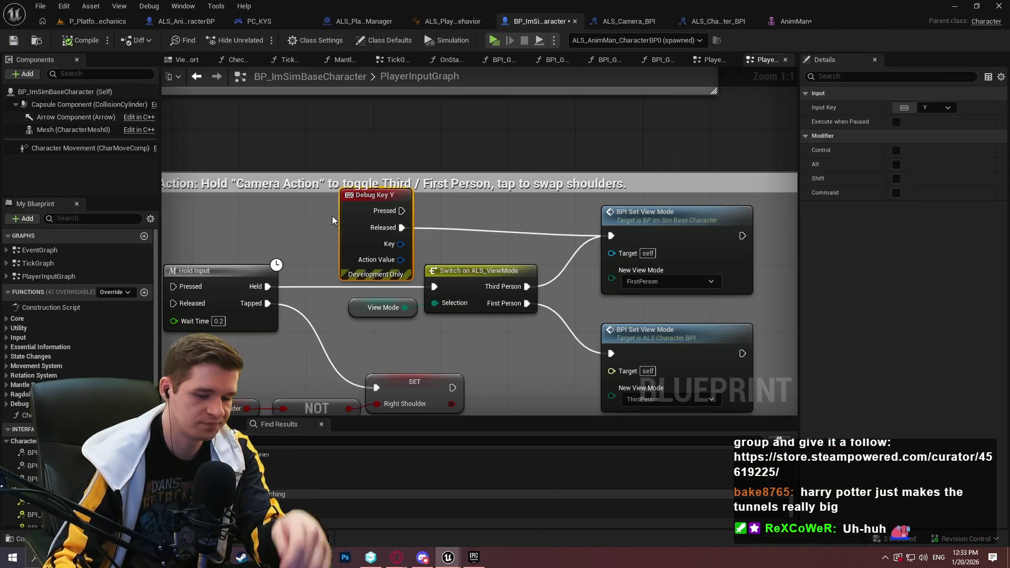
- Delete the Debug Key Y event, save, and restore FP_Camera to 4.229809, 14.053428, 0.0 in AnimMan
key(Delete)
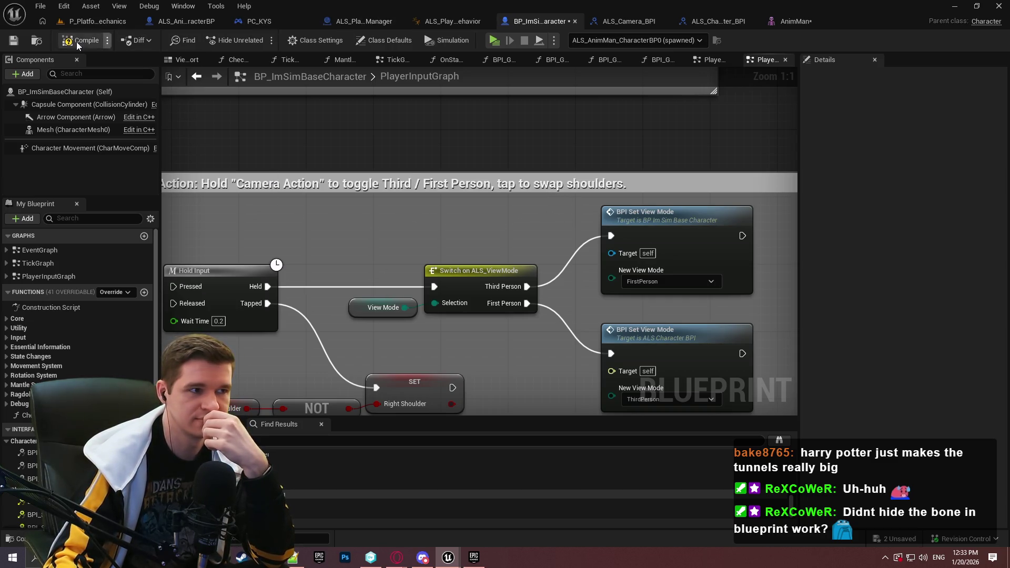
click(14, 46)
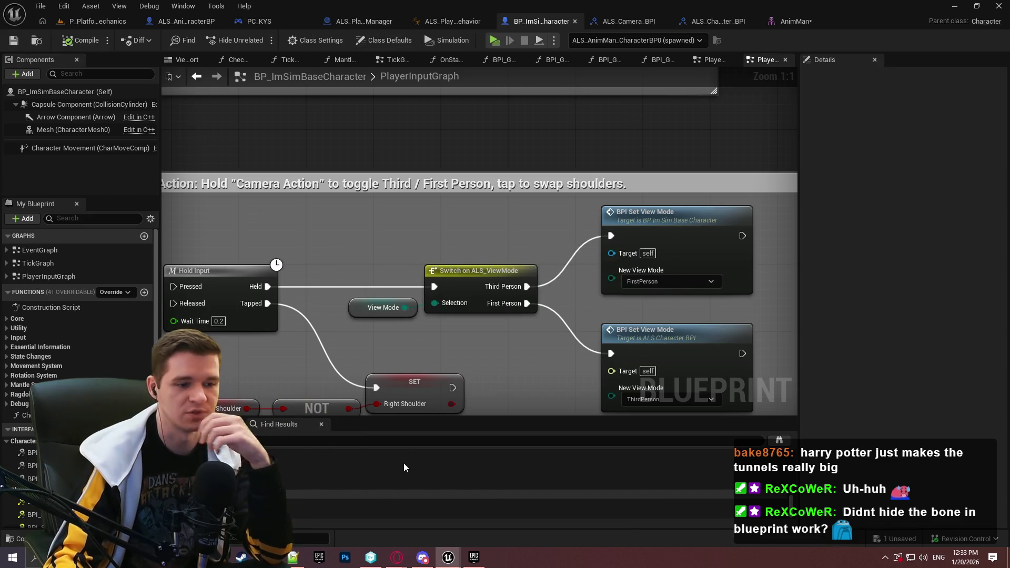
click(293, 557)
key(ctrl+a)
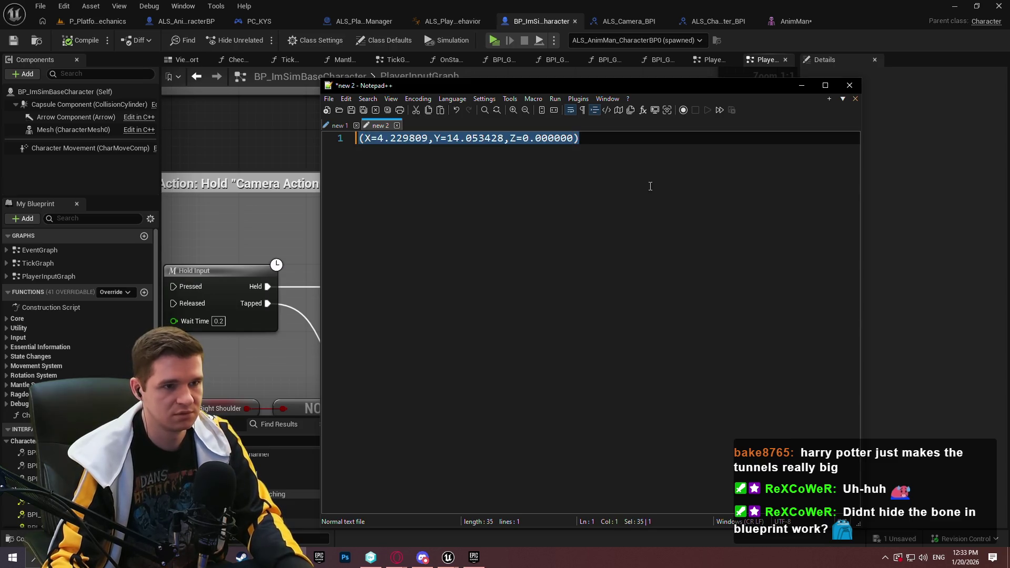
click(644, 181)
key(ctrl+a)
click(902, 168)
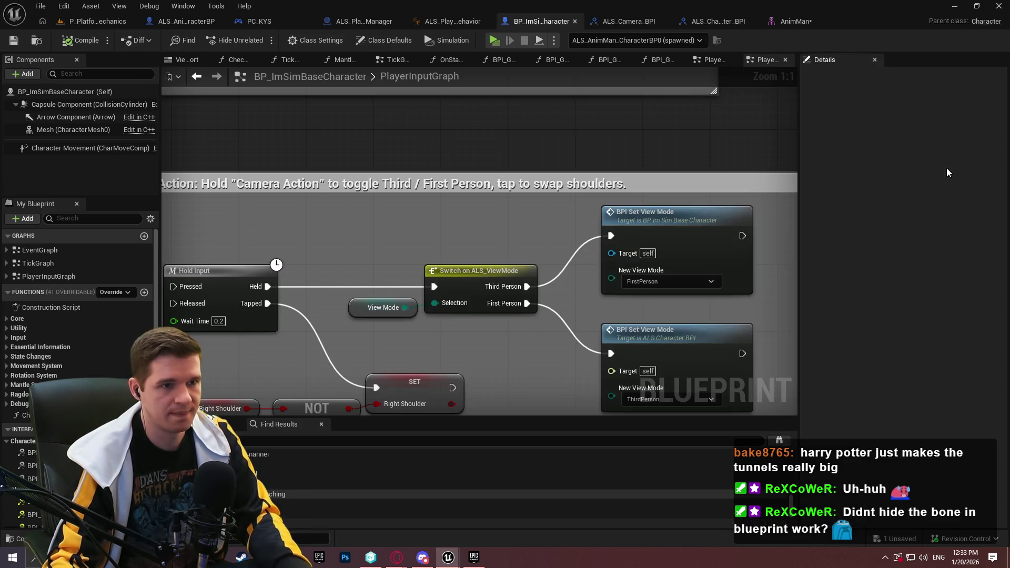
click(799, 21)
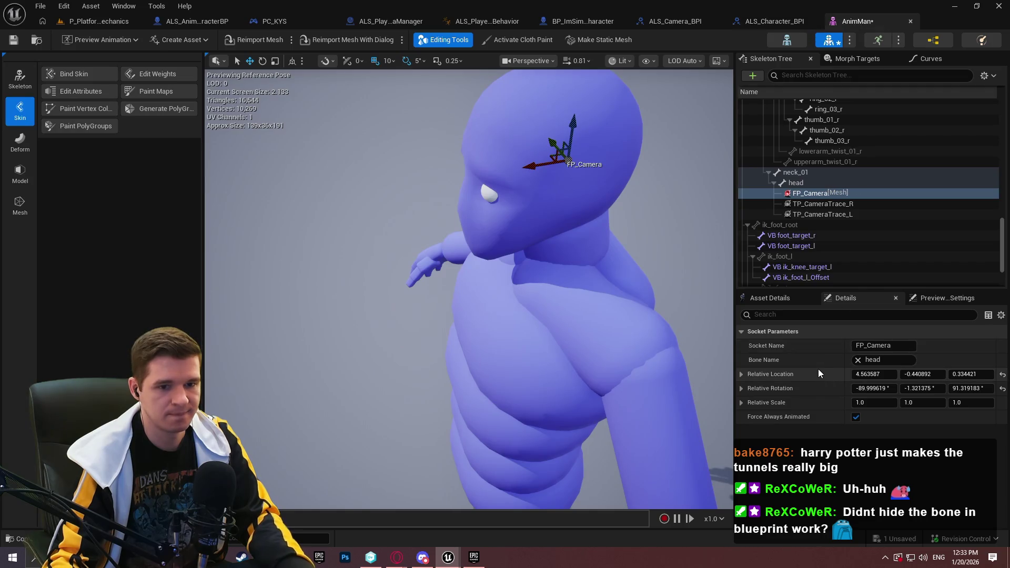
key(ctrl+v)
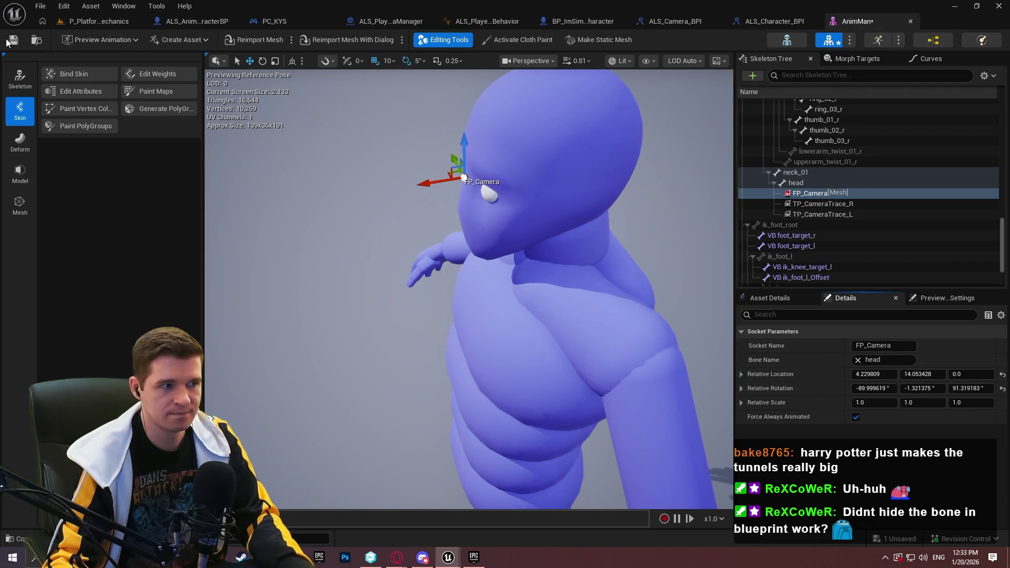
click(13, 39)
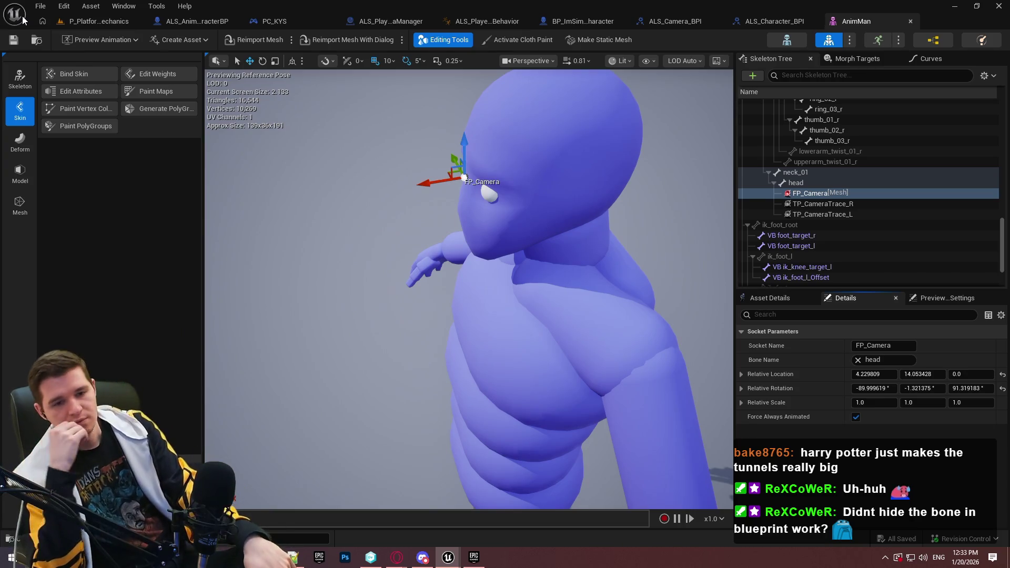